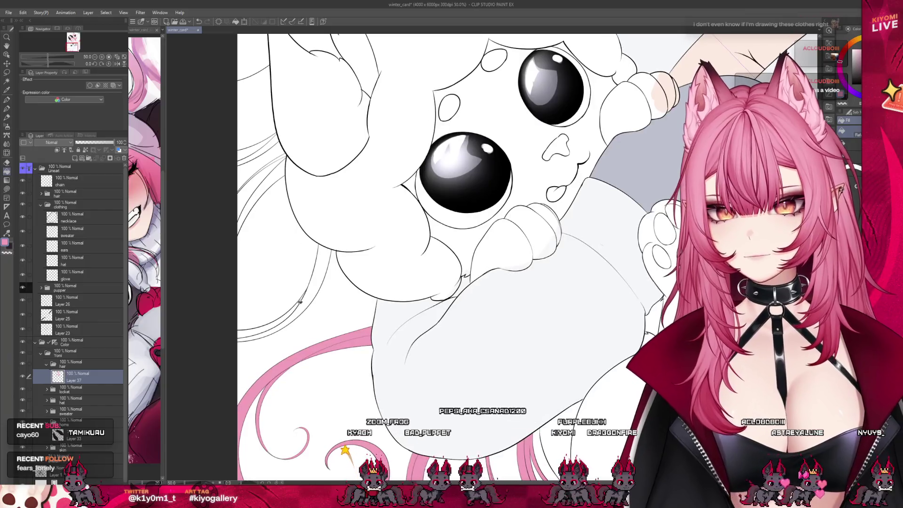
Step: Zoom and pan the canvas to bring the girl's grinning face into view
scroll(302, 306, "up", 1)
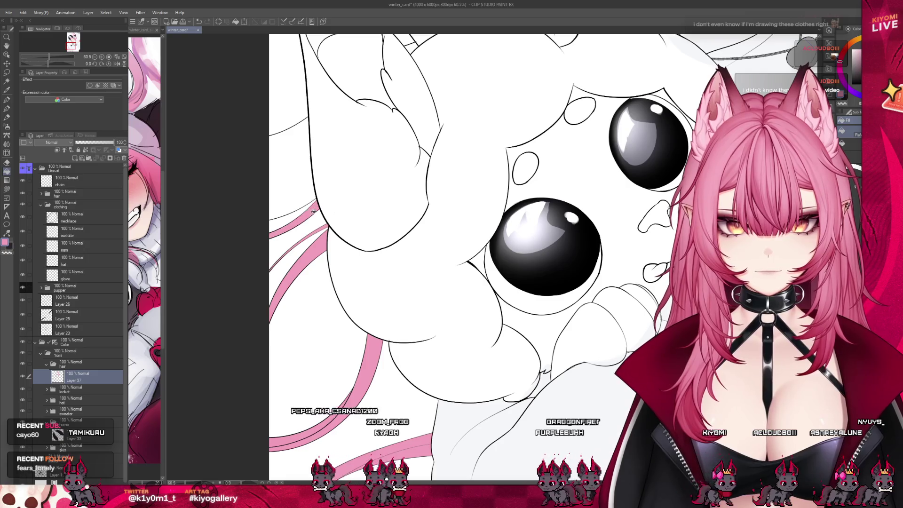
scroll(308, 230, "down", 3)
scroll(308, 231, "up", 2)
scroll(308, 230, "down", 2)
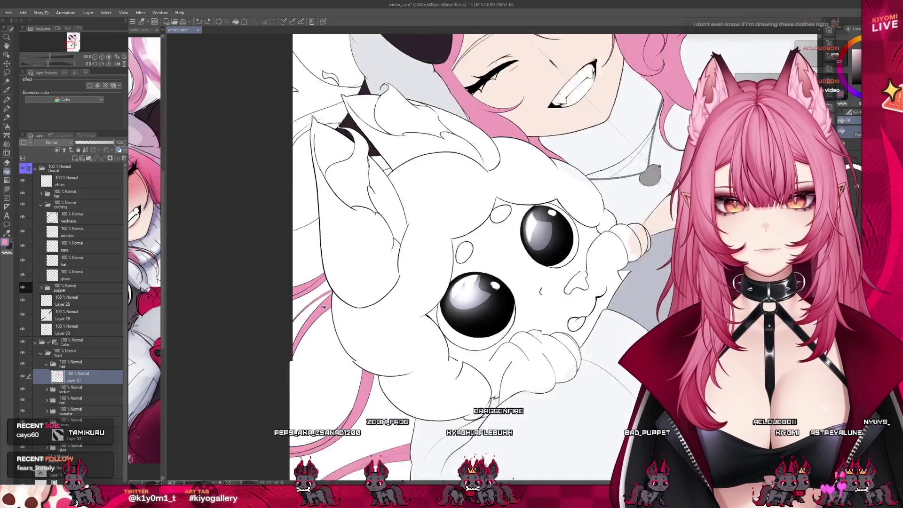
scroll(360, 124, "up", 2)
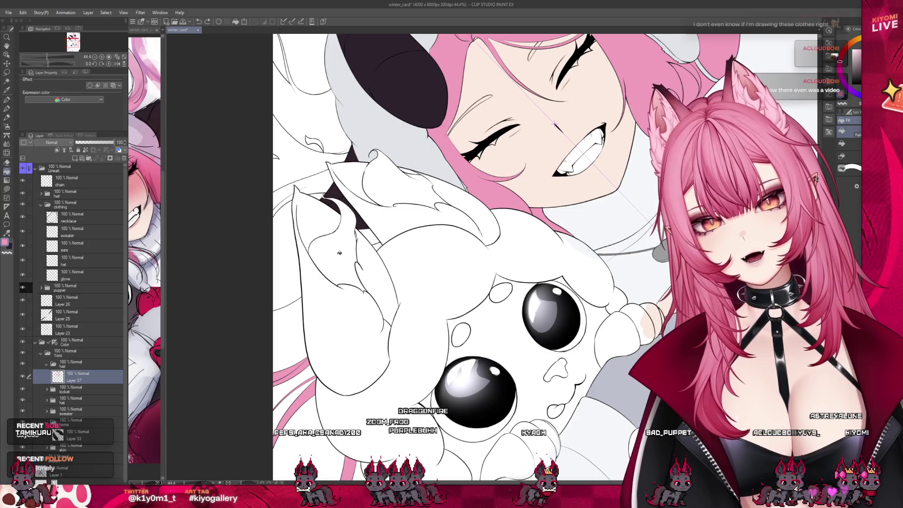
scroll(301, 379, "up", 1)
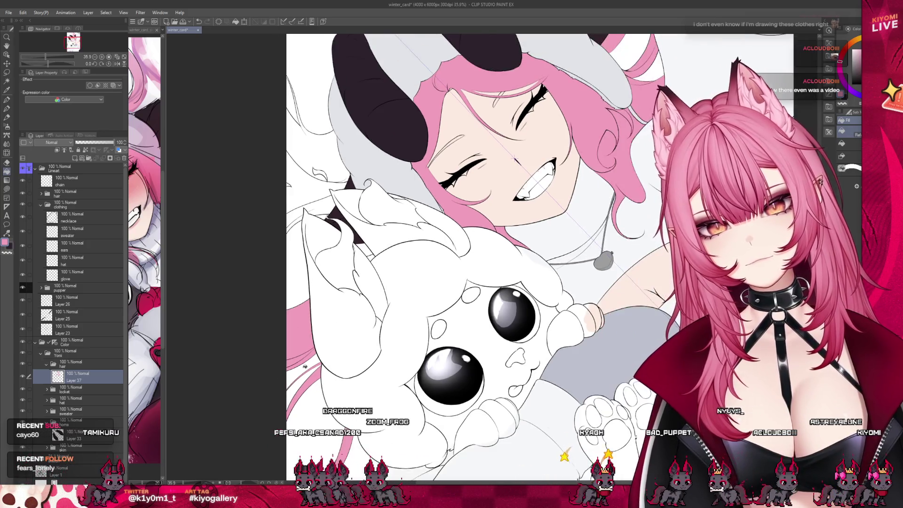
left_click_drag(341, 123, 315, 235)
scroll(365, 282, "down", 2)
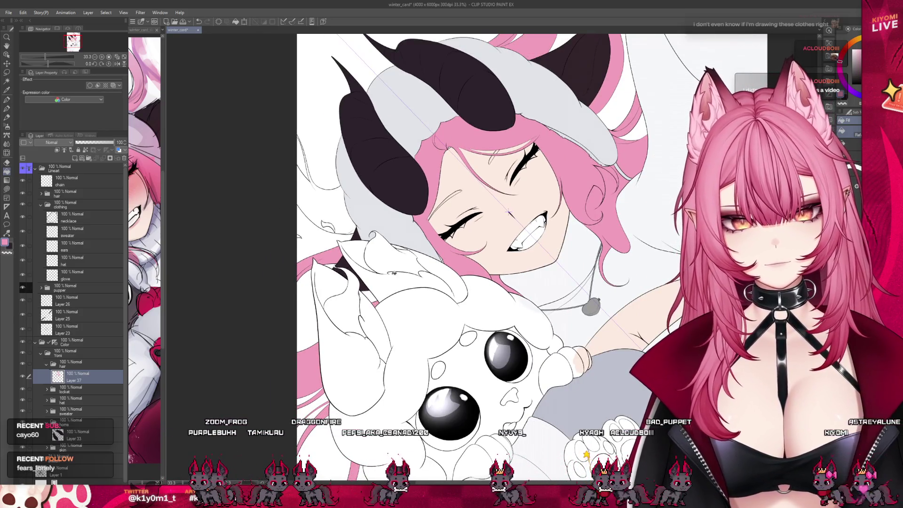
scroll(342, 272, "down", 1)
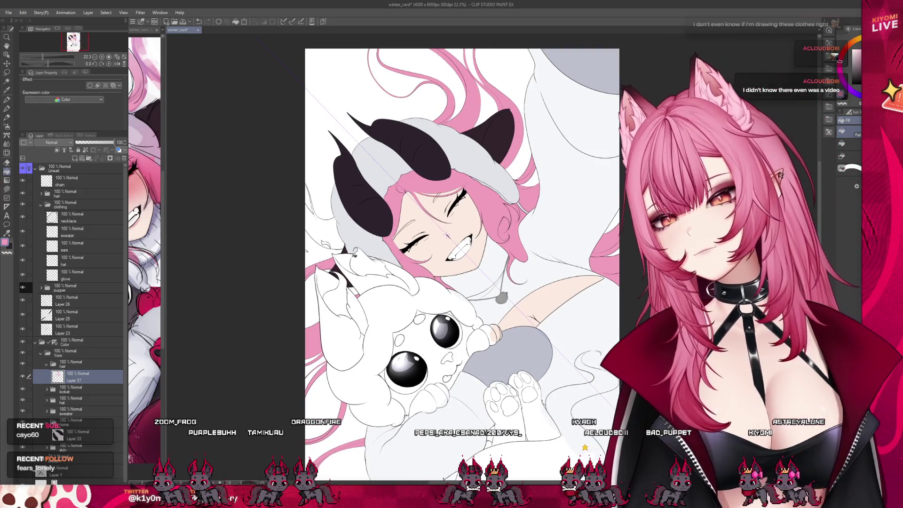
scroll(363, 305, "up", 3)
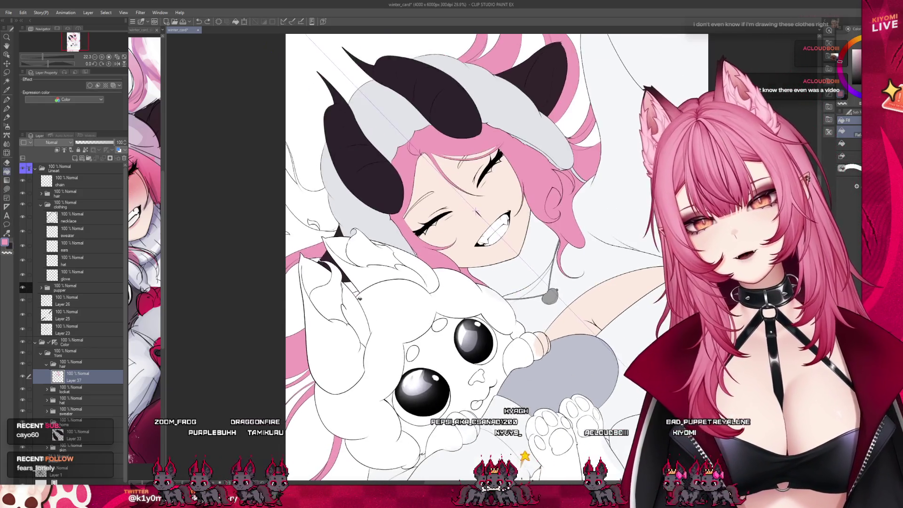
scroll(366, 267, "up", 2)
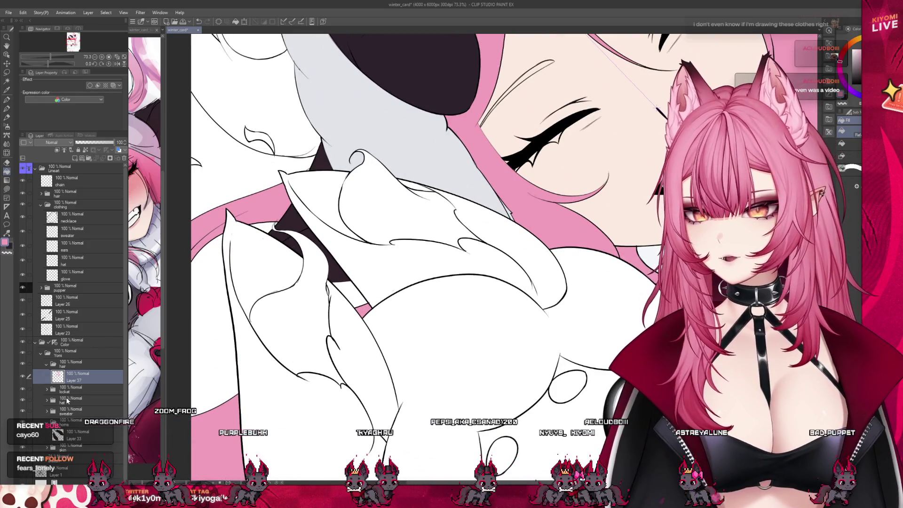
Step: On the ears layer in the hat group, paint a dark patch below the creature's ear
left_click(47, 401)
left_click(75, 424)
key("p")
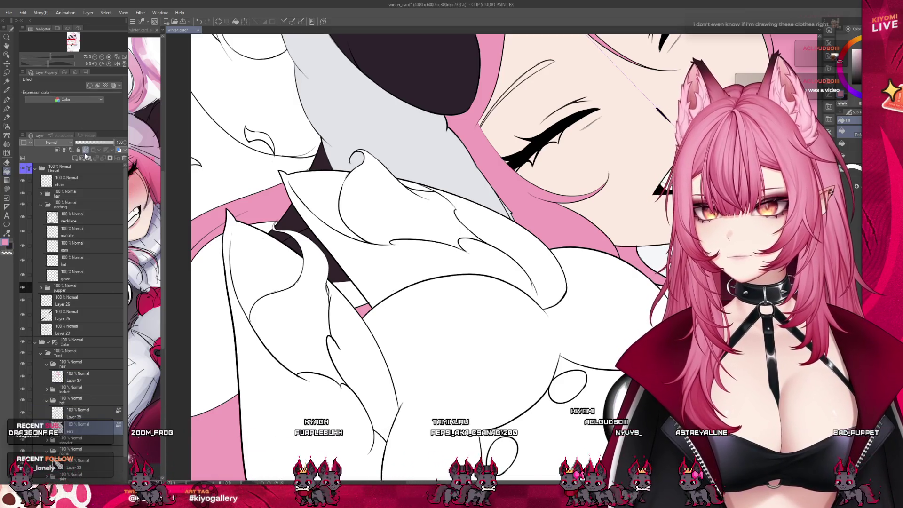
scroll(352, 215, "up", 3)
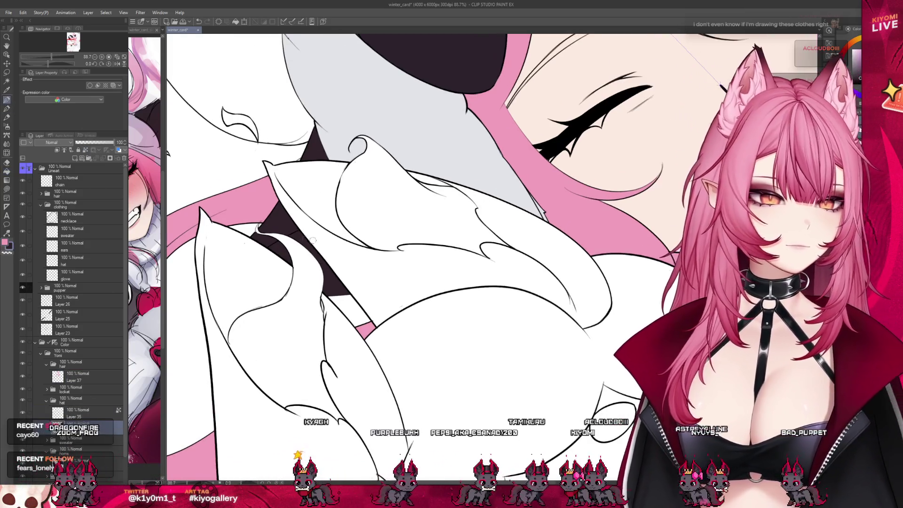
mouse_move(314, 301)
left_mouse_down()
mouse_move(369, 306)
mouse_move(330, 319)
mouse_move(371, 322)
left_mouse_up()
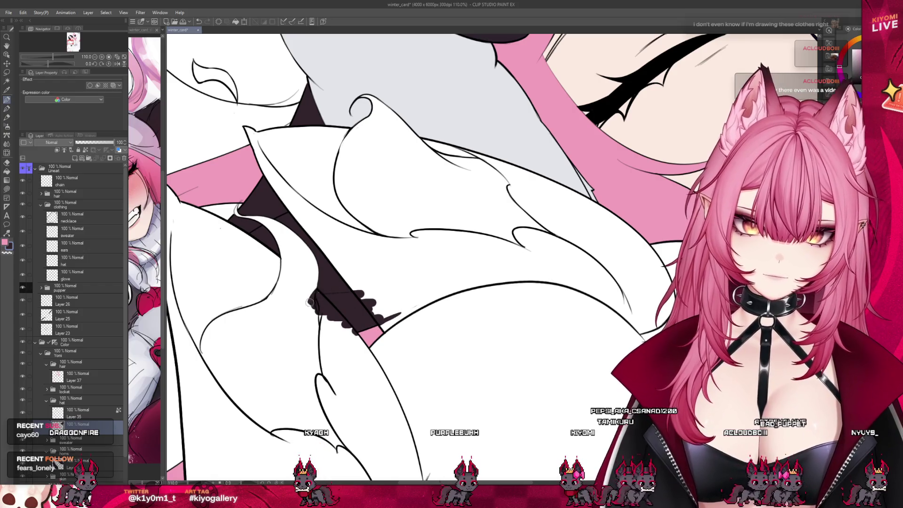
scroll(361, 294, "down", 3)
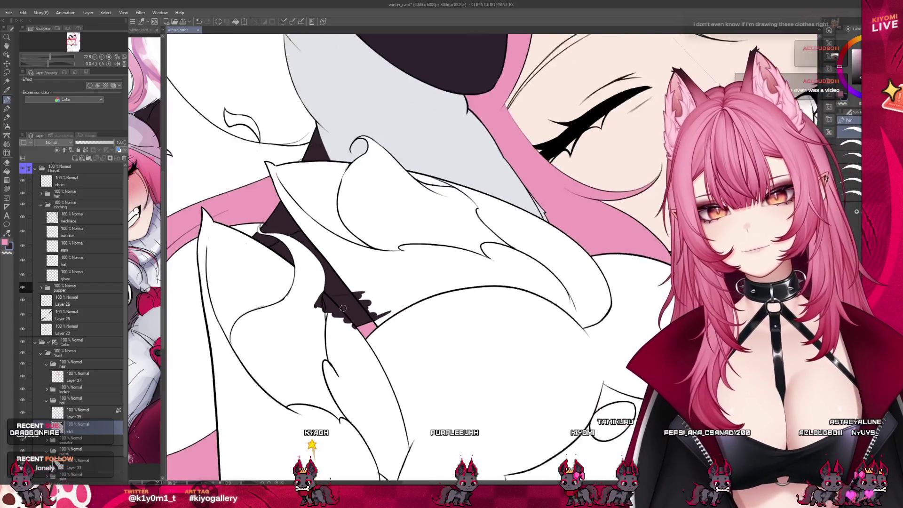
scroll(68, 368, "down", 1)
Step: On Layer 37, fill the gap beside the girl's horn with pink
left_click(68, 360)
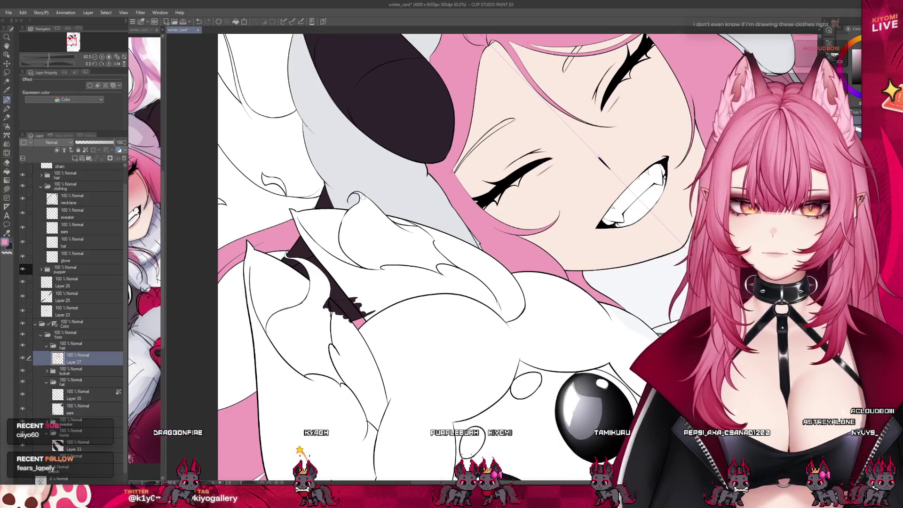
key("ctrl+plus")
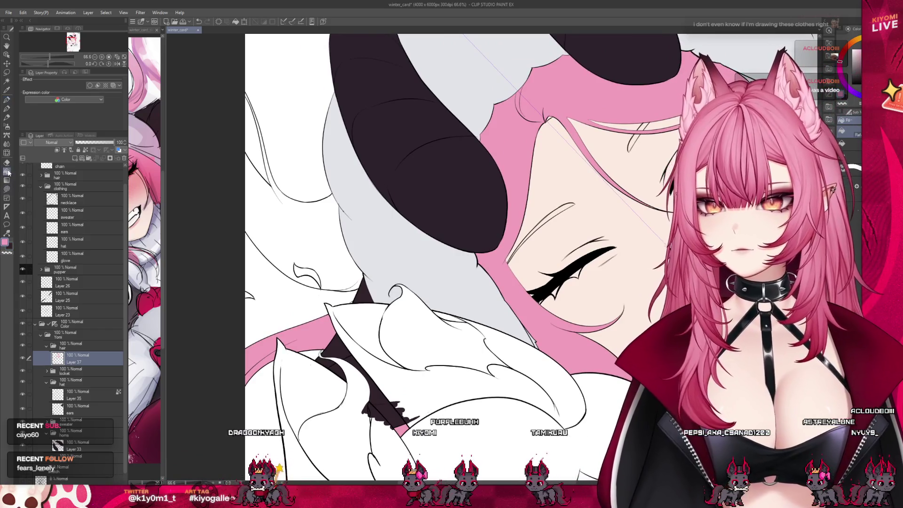
left_click(301, 213)
scroll(275, 227, "down", 6)
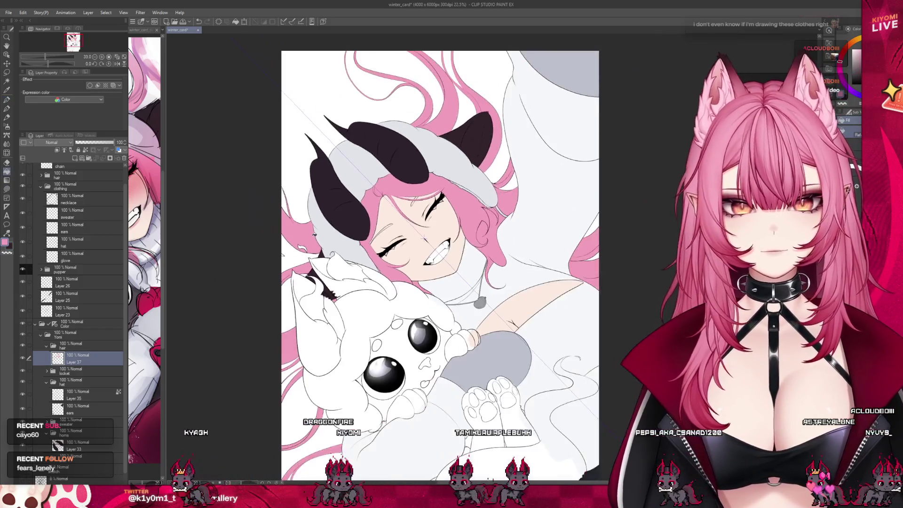
Step: Rotate the canvas view about 40° and zoom in on the girl's horn
scroll(315, 232, "down", 1)
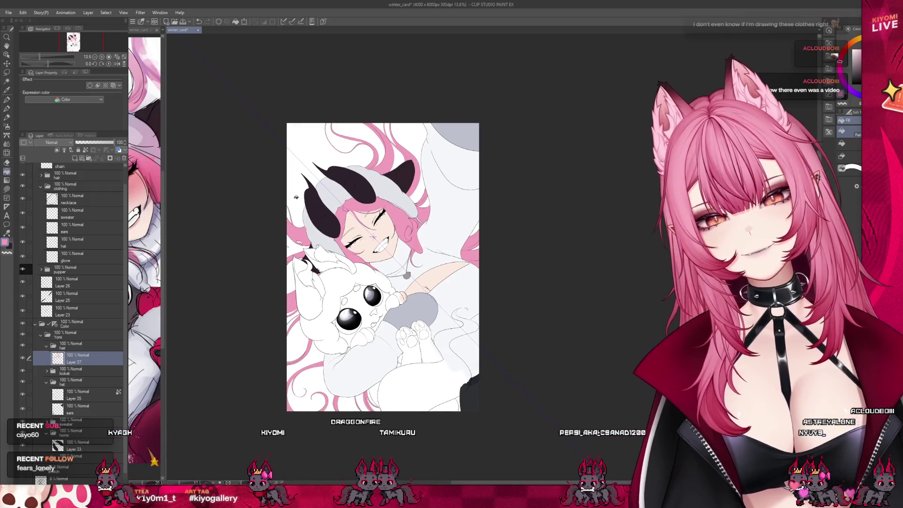
scroll(292, 169, "up", 2)
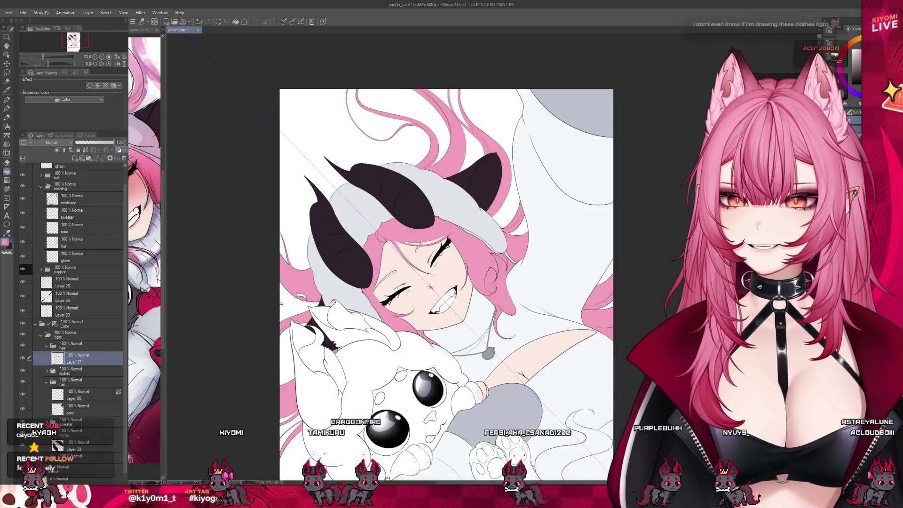
left_click_drag(430, 286, 374, 118)
scroll(374, 118, "up", 8)
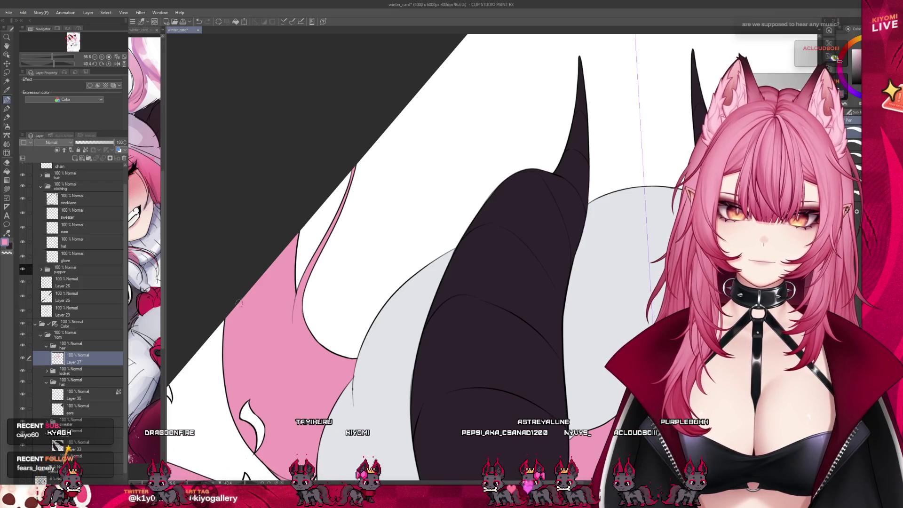
Step: Use the command-bar layer colour toggle to show the hair near-black, then zoom into a curl
scroll(341, 198, "down", 2)
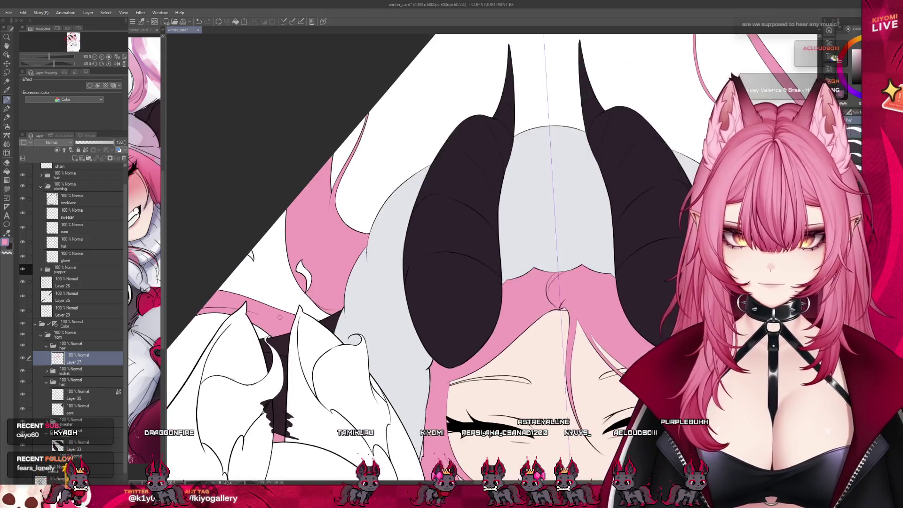
scroll(295, 309, "up", 2)
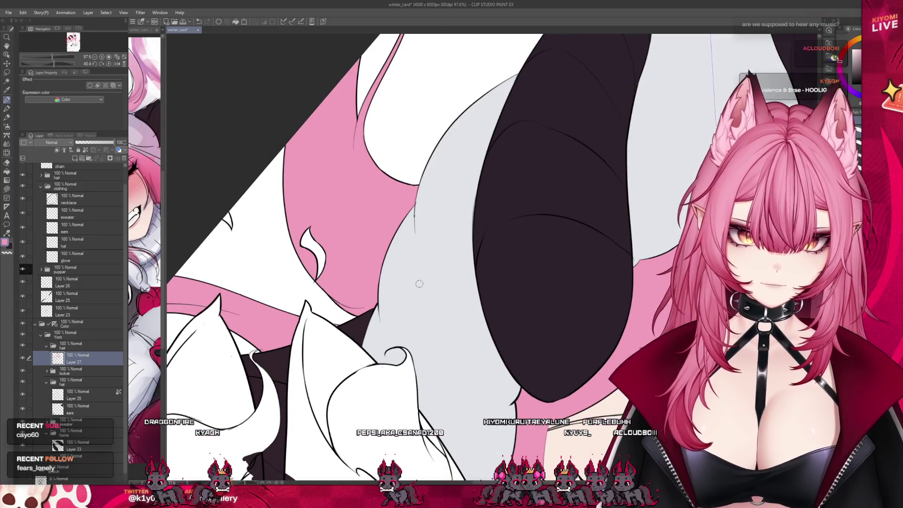
scroll(419, 284, "down", 5)
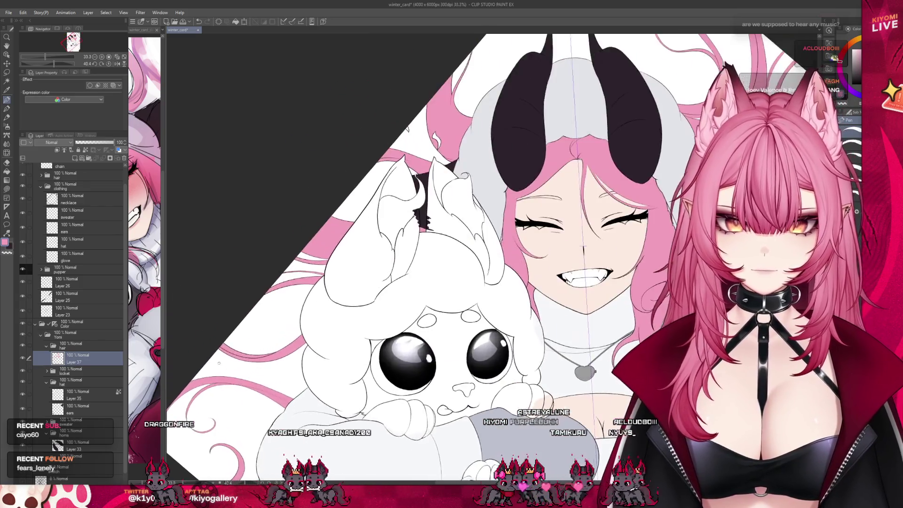
scroll(219, 363, "up", 2)
scroll(295, 276, "down", 4)
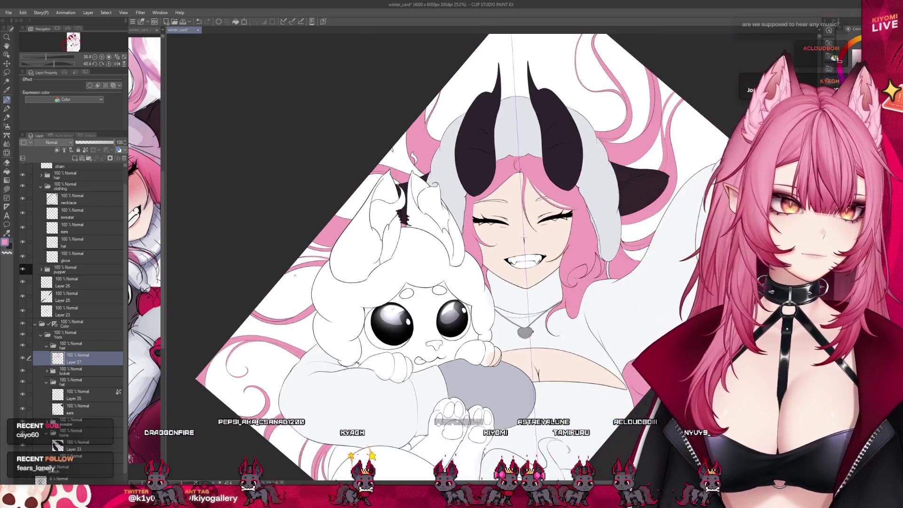
scroll(294, 275, "down", 1)
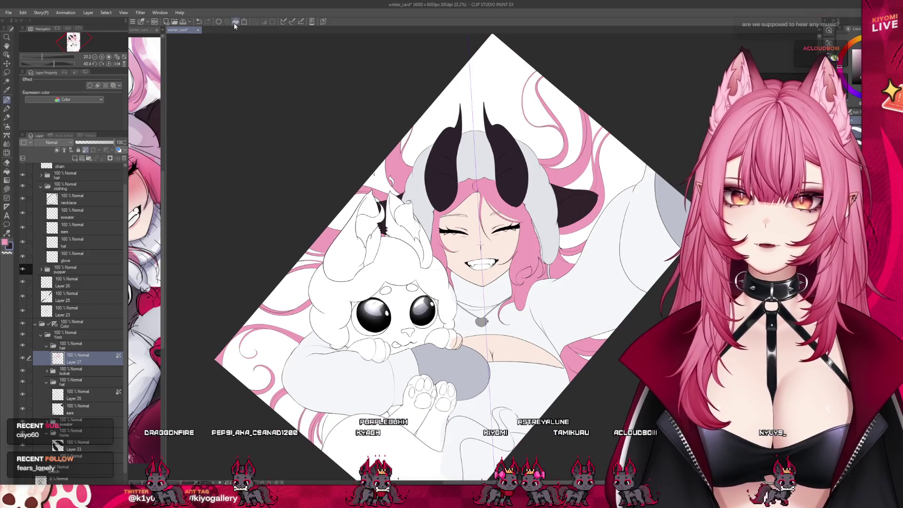
left_click(235, 23)
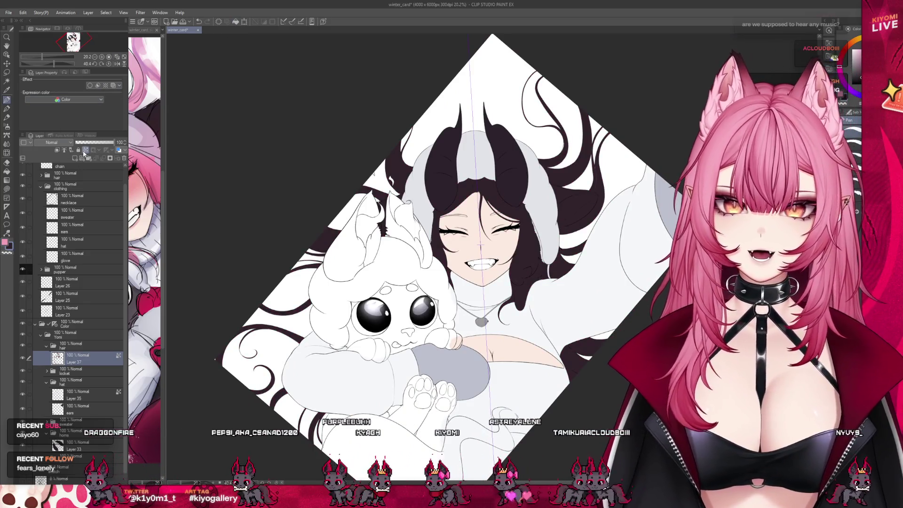
scroll(256, 341, "up", 3)
scroll(180, 400, "up", 4)
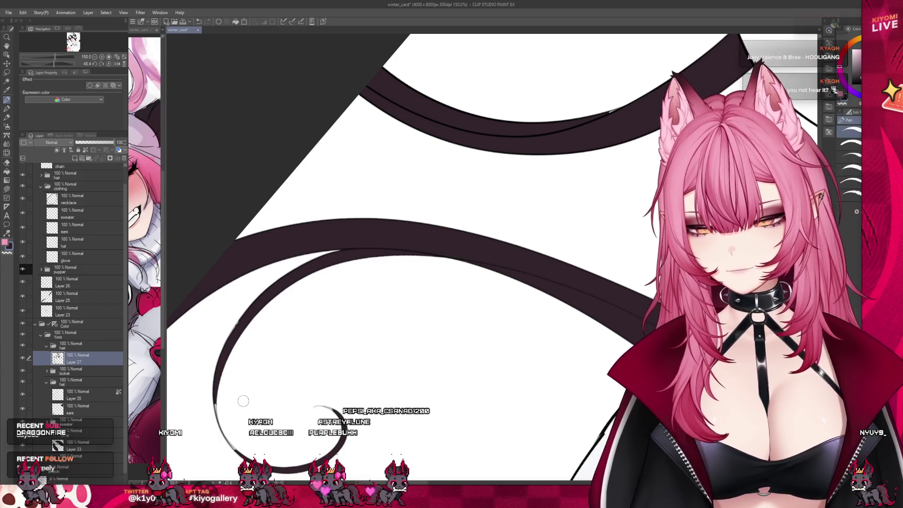
Step: On Layer 37, refine the hair curl's left edge and thicken its tip in dark
scroll(243, 401, "up", 2)
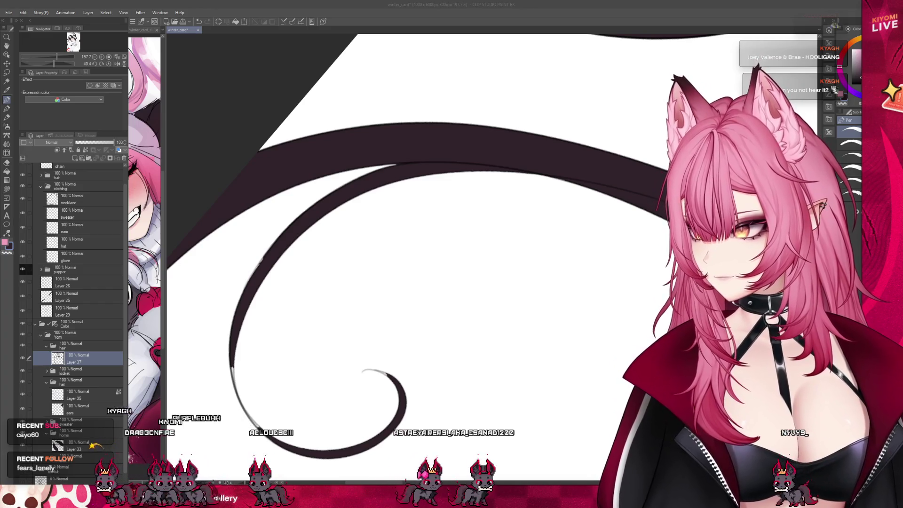
scroll(294, 348, "up", 1)
scroll(294, 348, "up", 1)
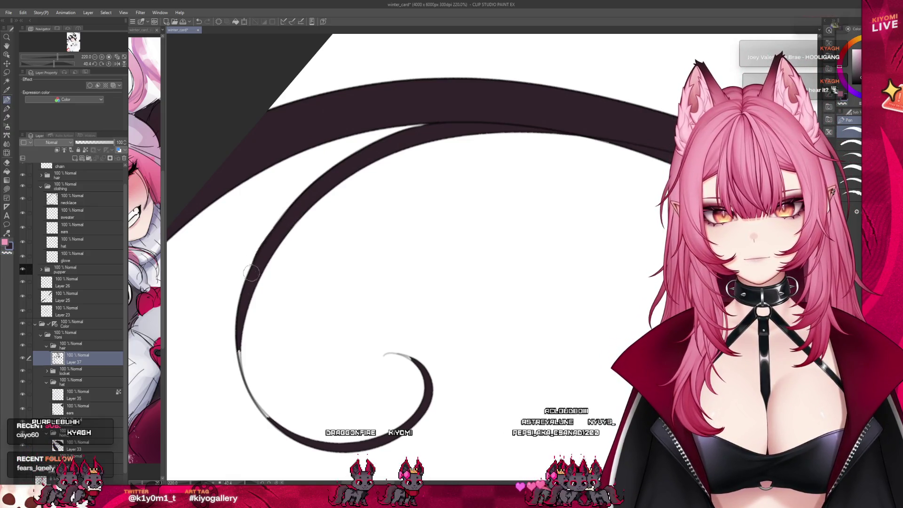
left_click_drag(274, 239, 239, 345)
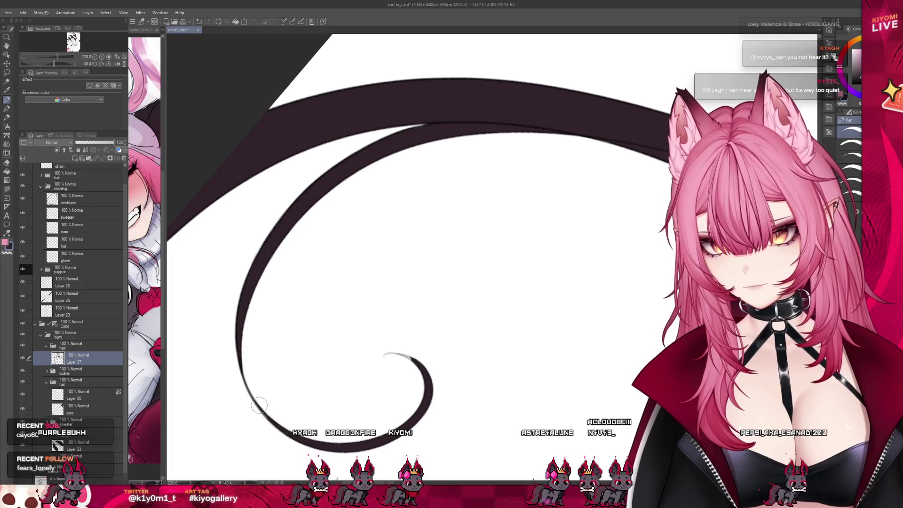
left_click_drag(395, 355, 420, 366)
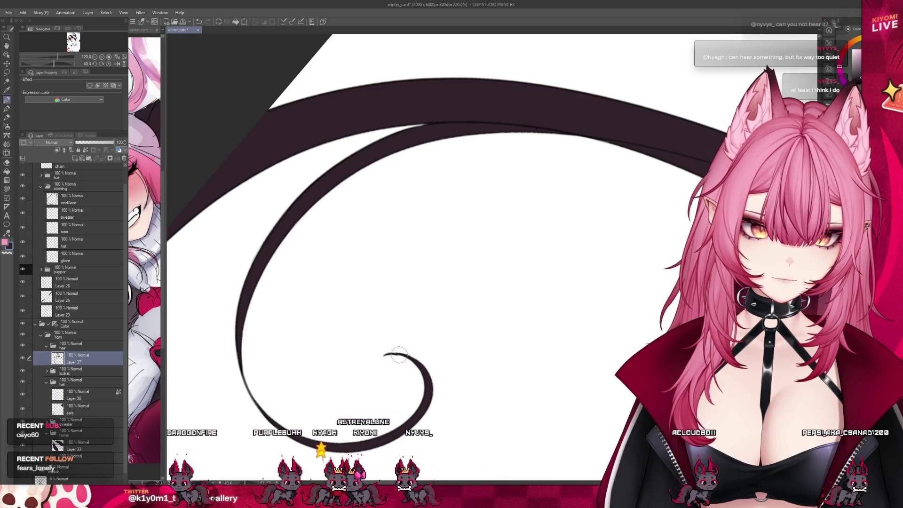
scroll(346, 286, "down", 2)
scroll(346, 286, "down", 3)
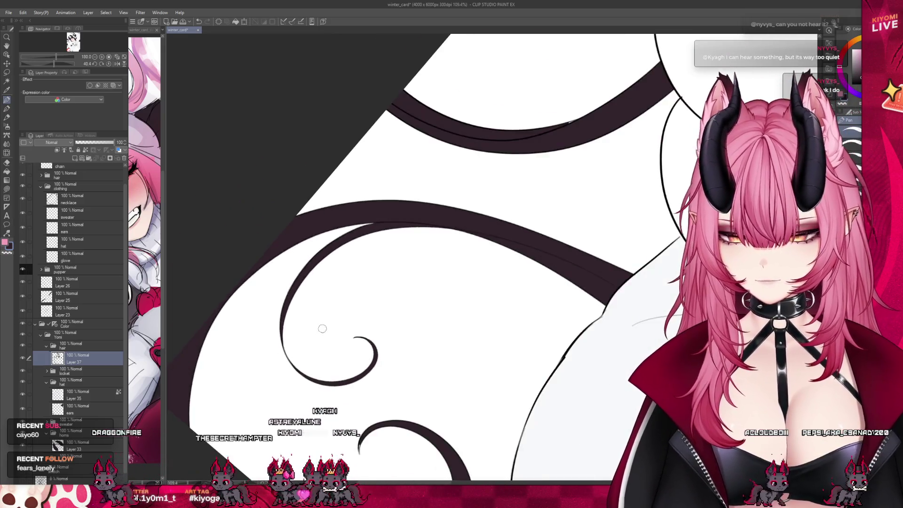
scroll(364, 421, "up", 5)
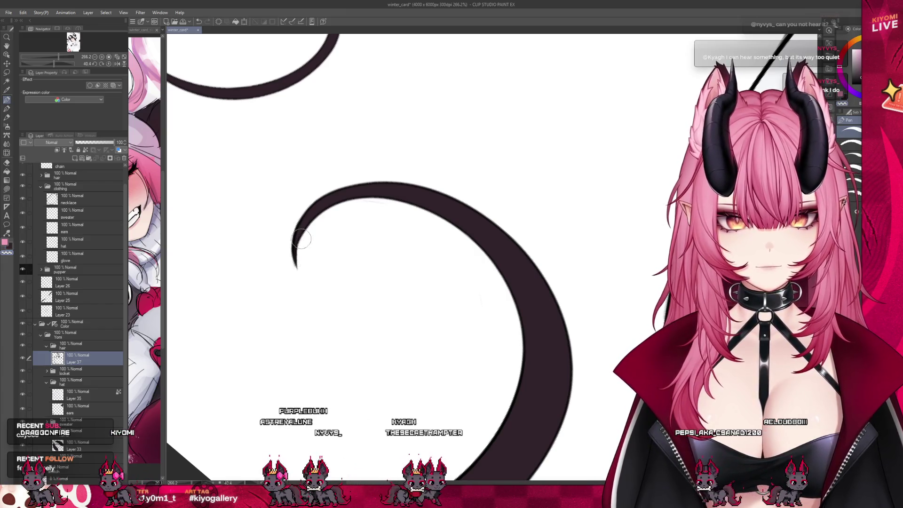
scroll(346, 221, "down", 2)
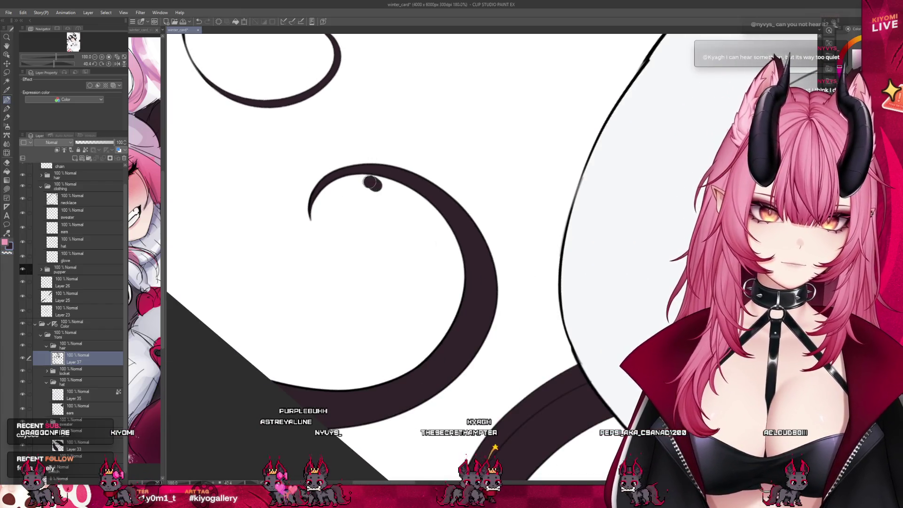
scroll(363, 185, "down", 2)
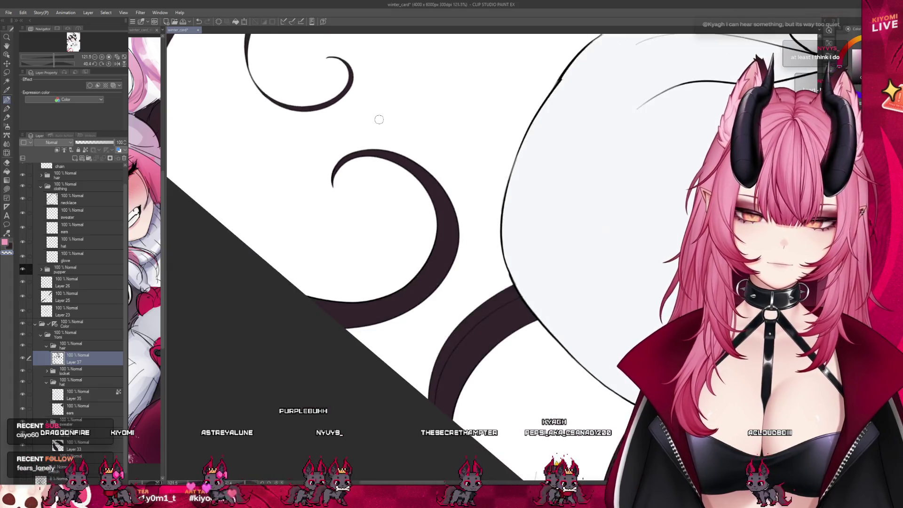
scroll(492, 232, "up", 1)
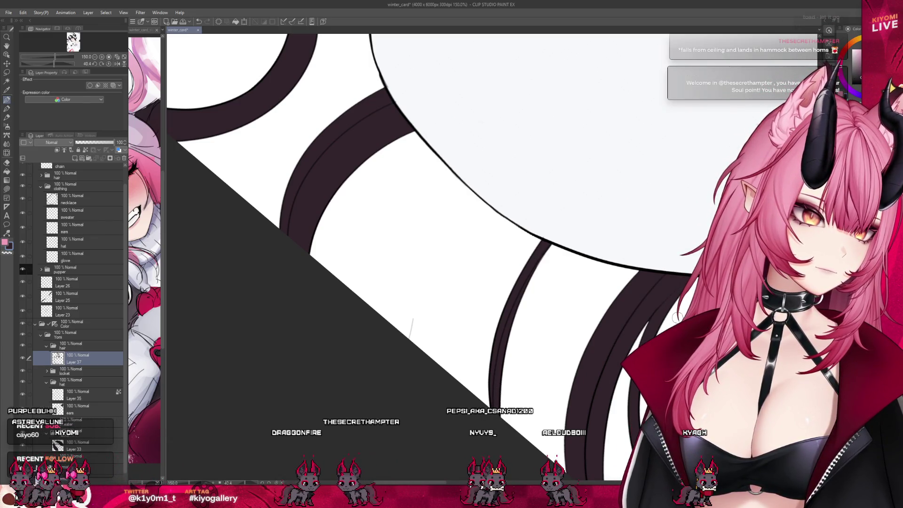
scroll(678, 317, "up", 2)
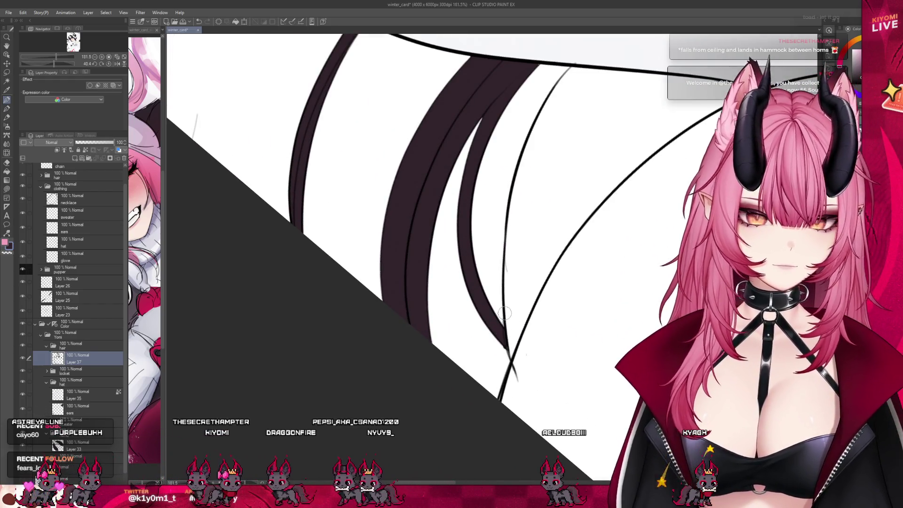
scroll(505, 313, "down", 5)
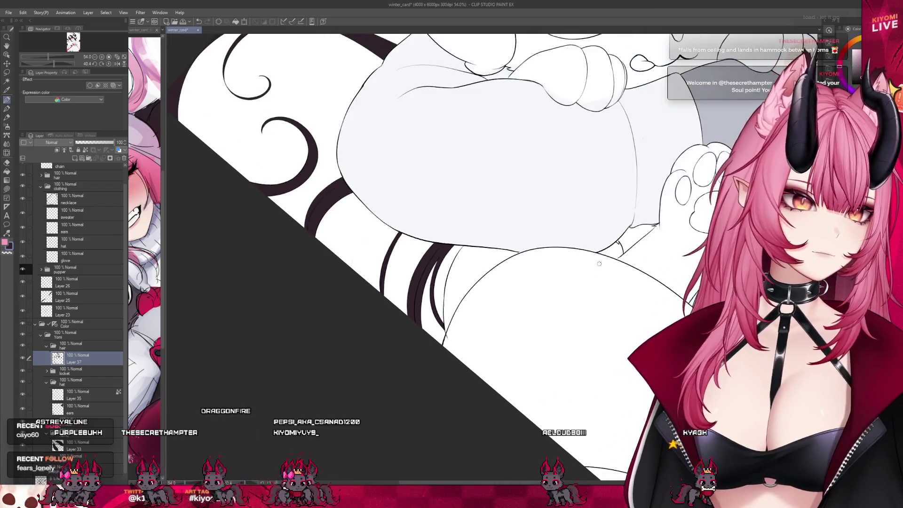
Step: Select the sweater, ears, glove and creature fur layers, expanding the pupper group
scroll(583, 245, "up", 3)
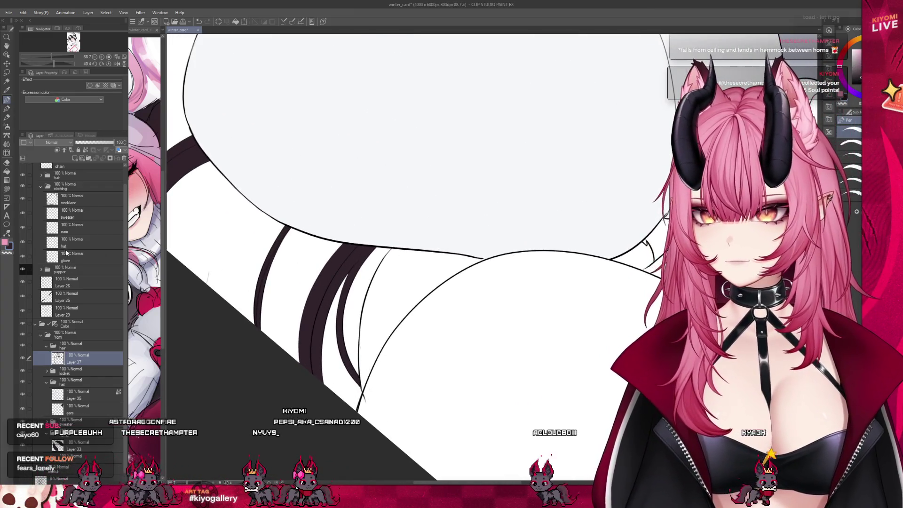
scroll(66, 253, "up", 1)
left_click(71, 232)
key("j")
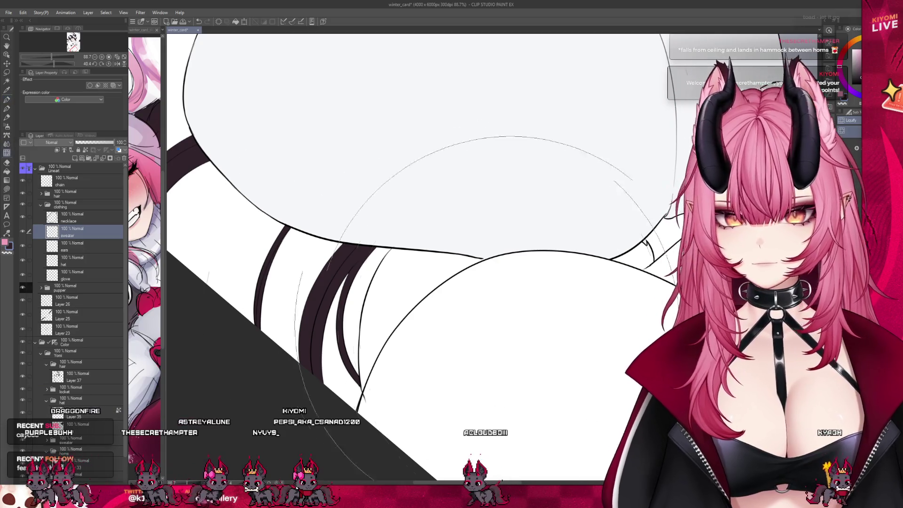
left_click(83, 244)
left_click(70, 275)
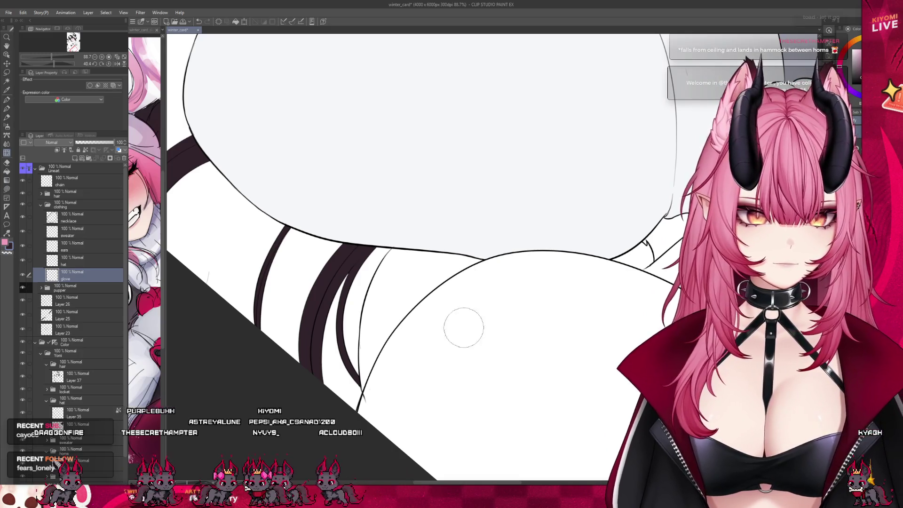
left_click(41, 288)
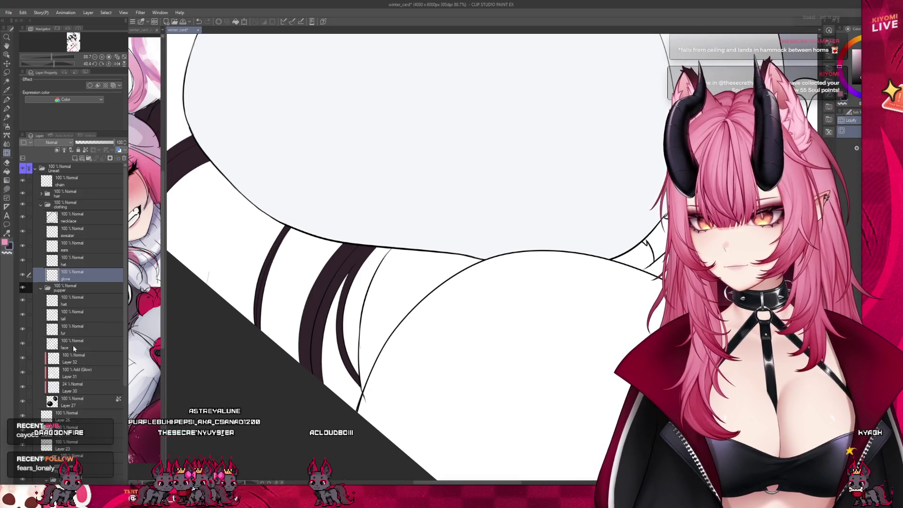
left_click(74, 331)
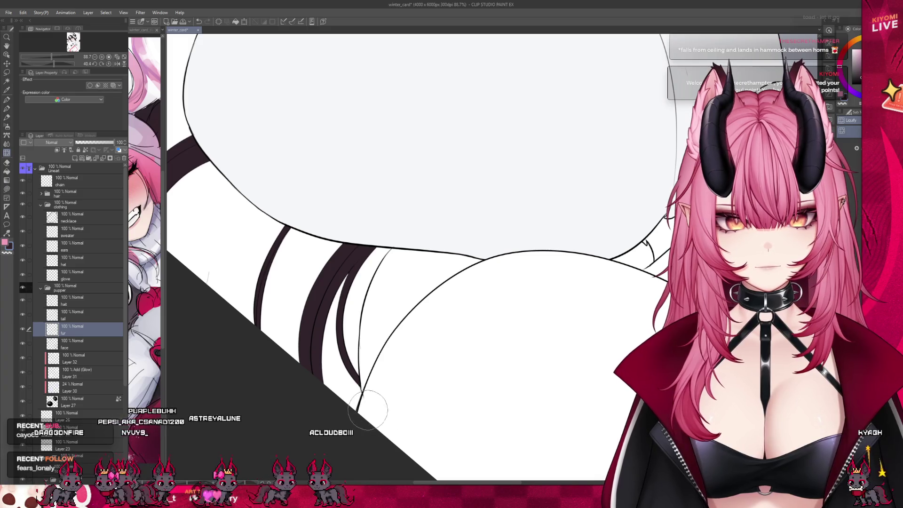
scroll(371, 420, "down", 5)
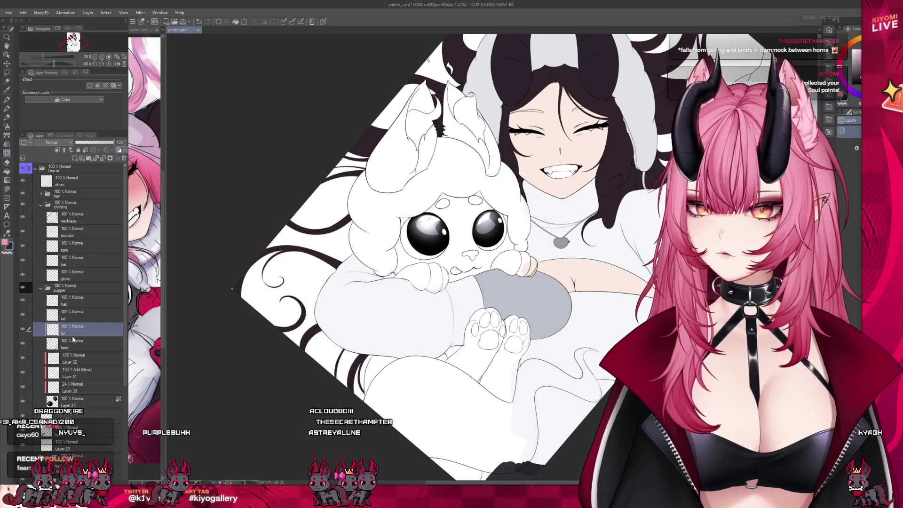
Step: Collapse the pupper, clothing and Lineart groups and reselect Layer 37
left_click(46, 290)
left_click(45, 202)
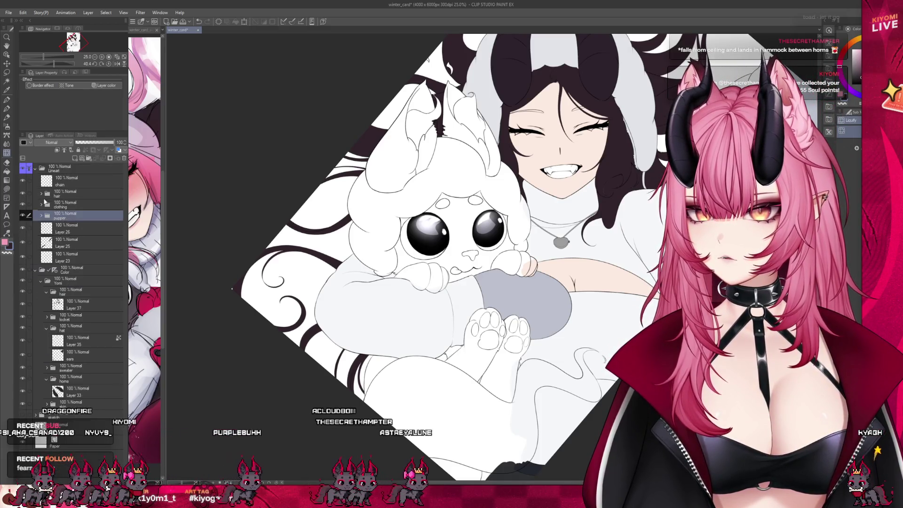
left_click(35, 168)
left_click(72, 218)
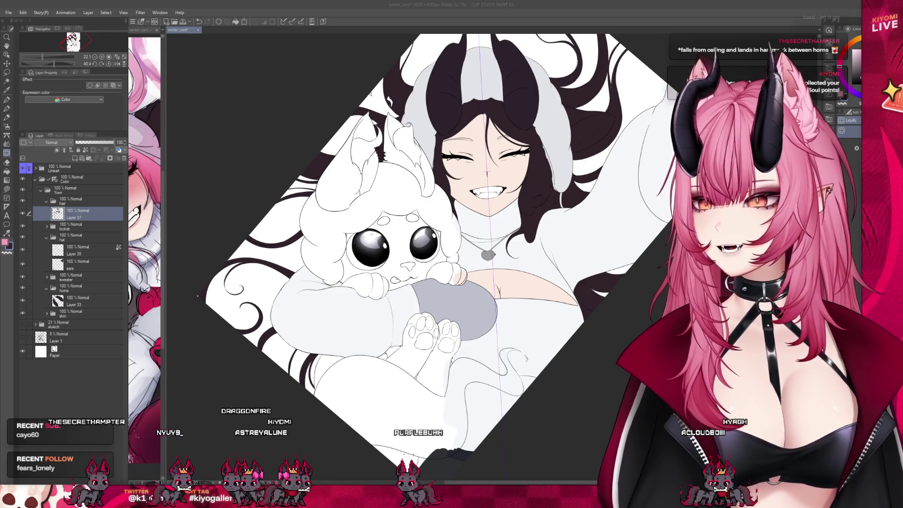
Step: With the Pen on Layer 37, touch up the dark hair colour between the horns
scroll(197, 296, "down", 3)
key("p")
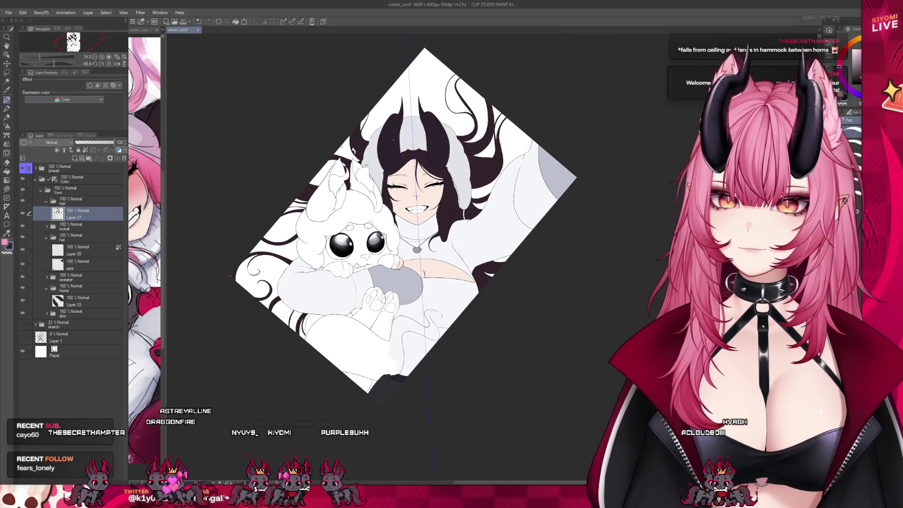
scroll(287, 156, "up", 5)
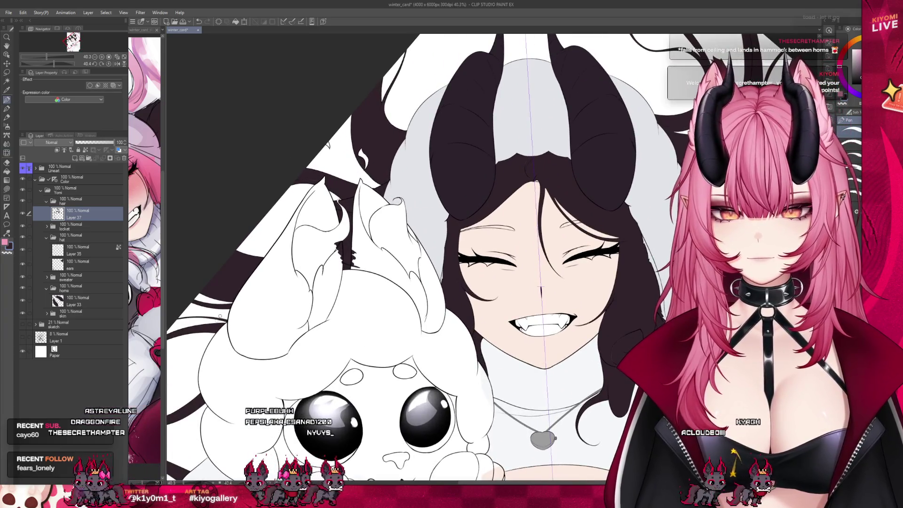
scroll(219, 317, "up", 3)
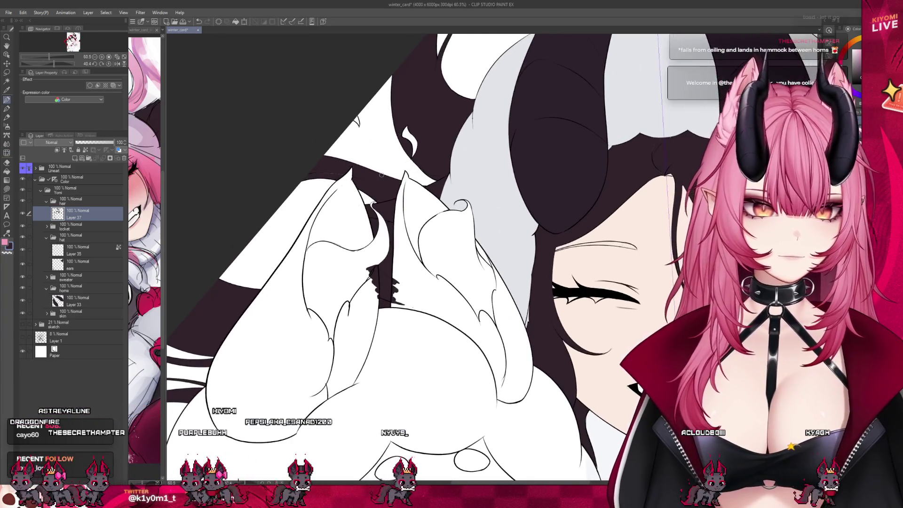
scroll(351, 350, "up", 3)
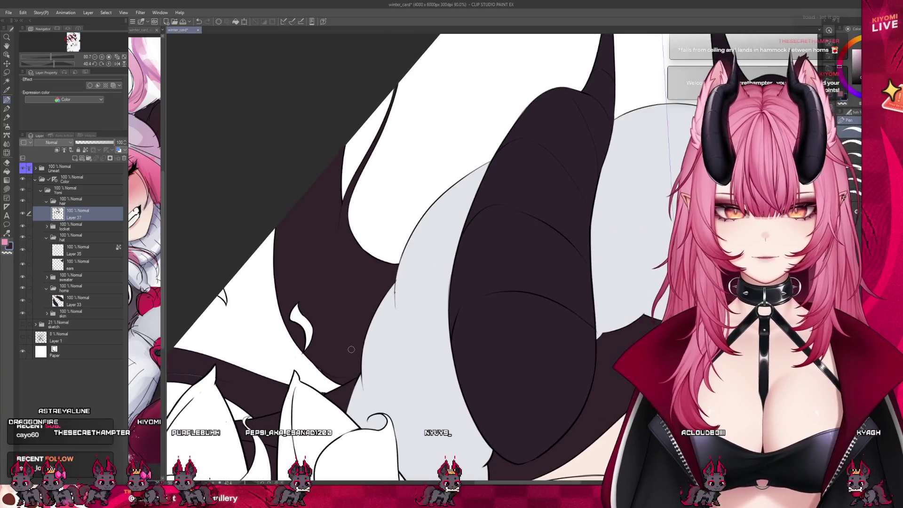
scroll(281, 360, "up", 2)
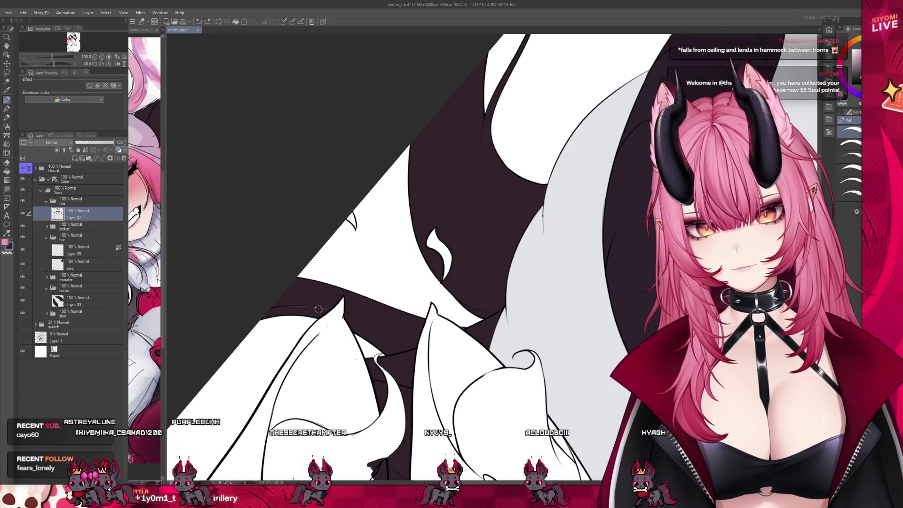
scroll(302, 283, "down", 5)
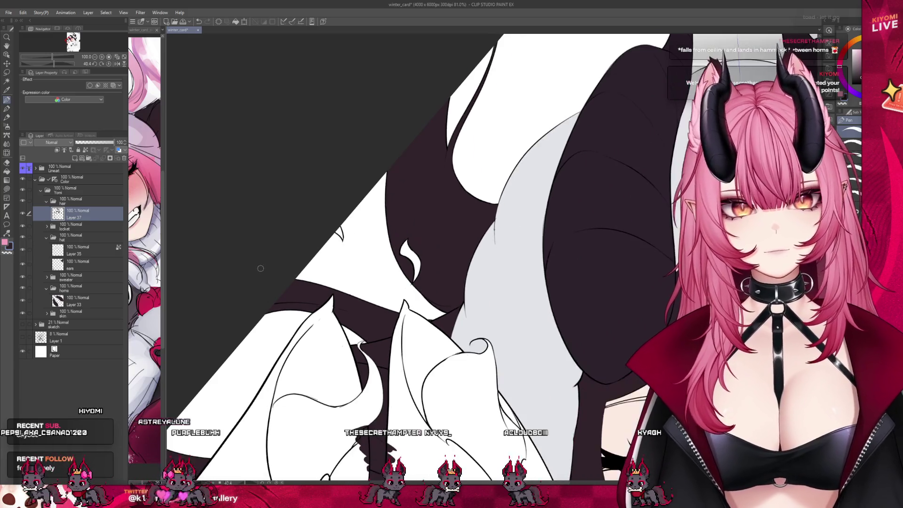
scroll(471, 282, "up", 5)
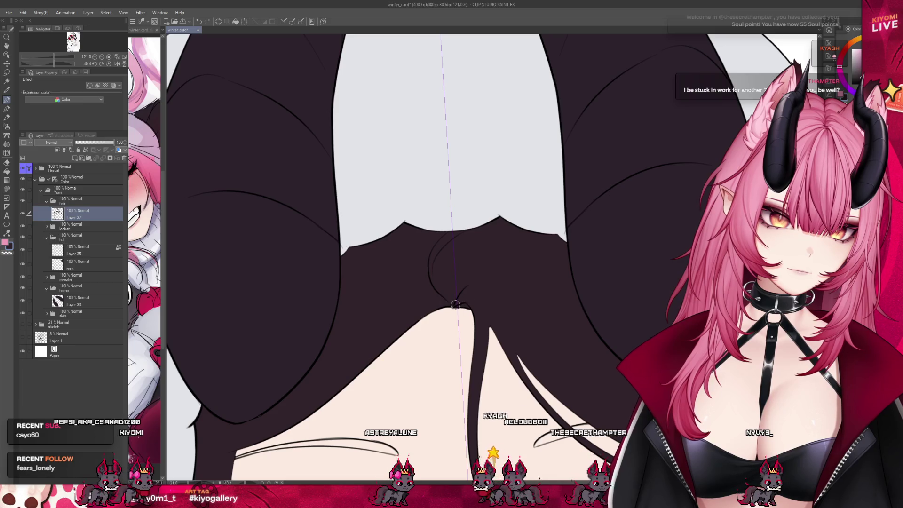
scroll(501, 100, "down", 3)
scroll(521, 311, "up", 4)
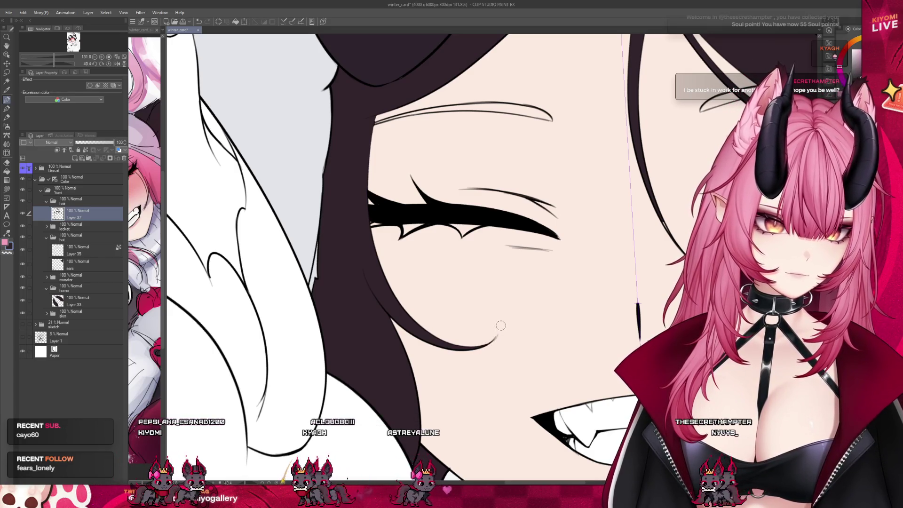
Step: Fill small hair gaps with the Fill tool, then retouch around the eyes with the Pen
key("g")
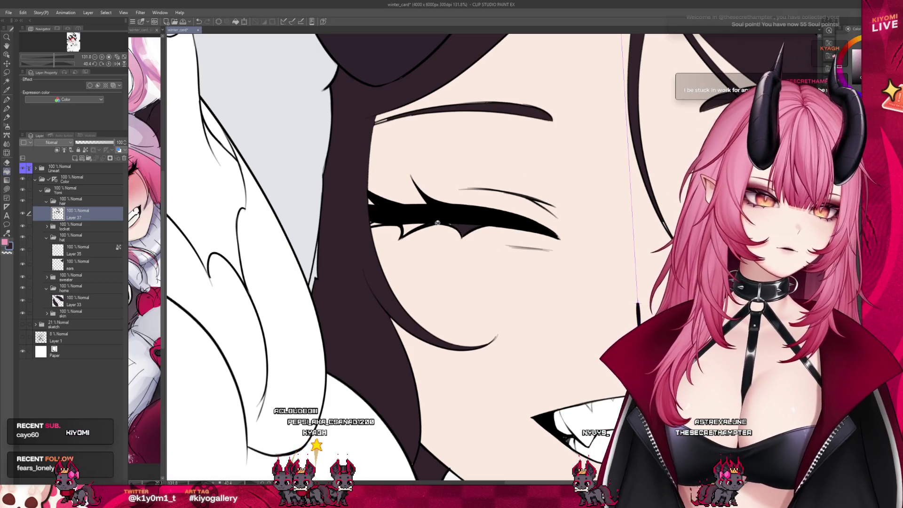
scroll(436, 62, "down", 4)
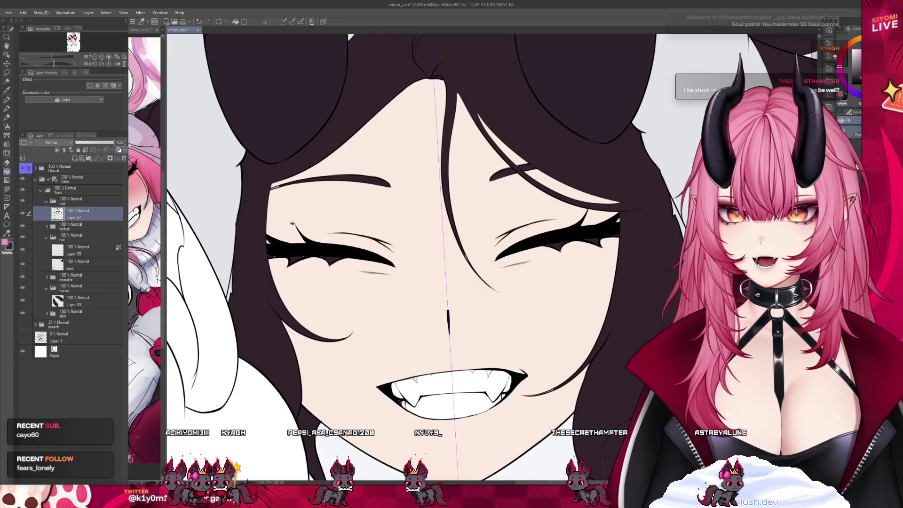
scroll(275, 254, "up", 3)
left_click(6, 100)
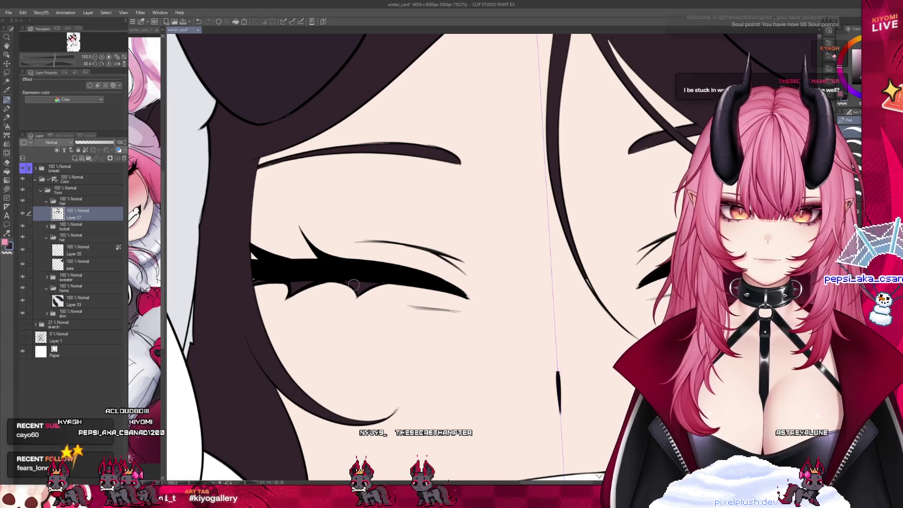
scroll(235, 295, "down", 3)
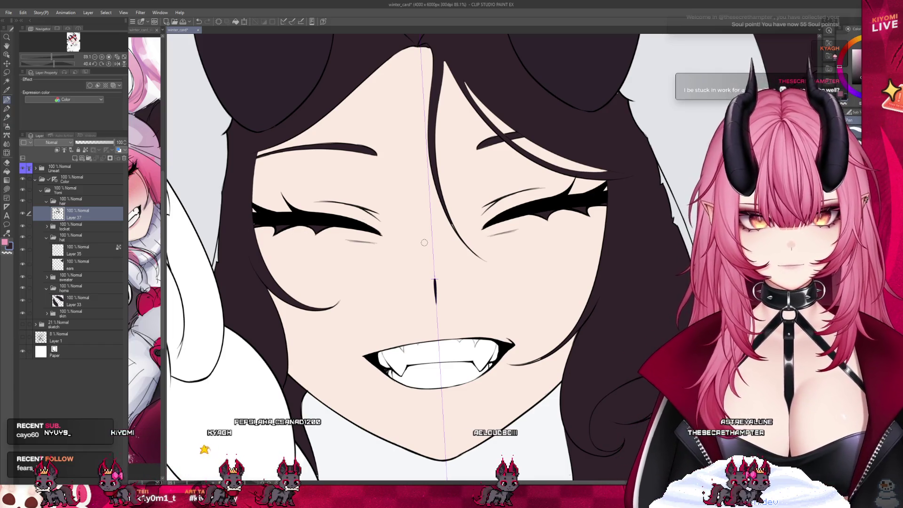
scroll(425, 242, "down", 5)
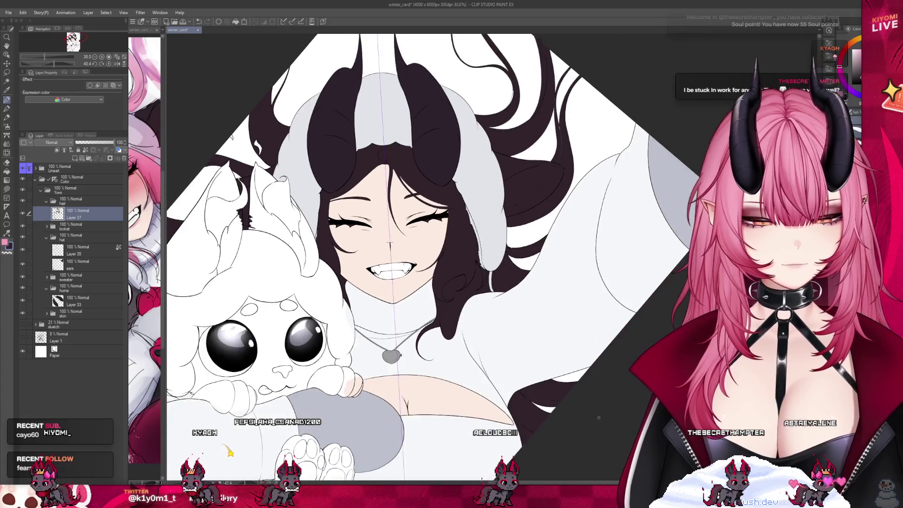
Step: Zoom into the hair, toggle the hair layer off and on, and hide the hat layer
scroll(303, 286, "up", 5)
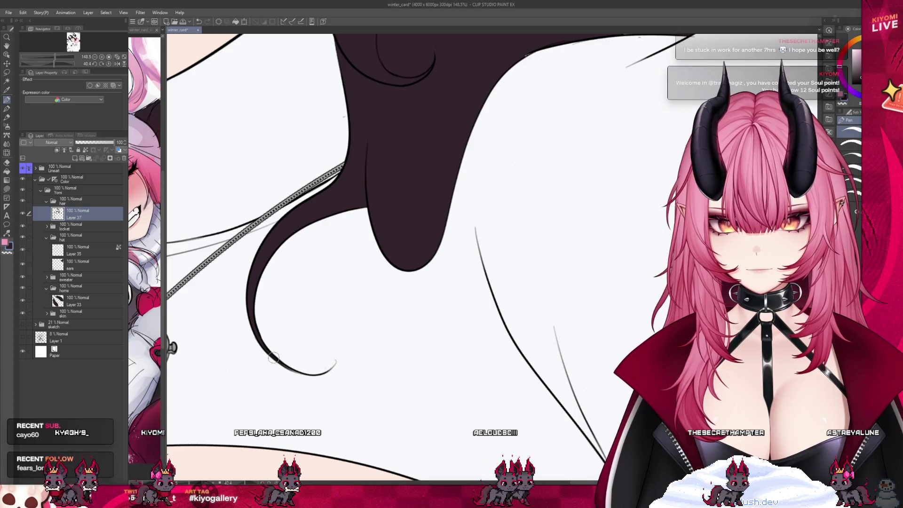
scroll(328, 351, "down", 10)
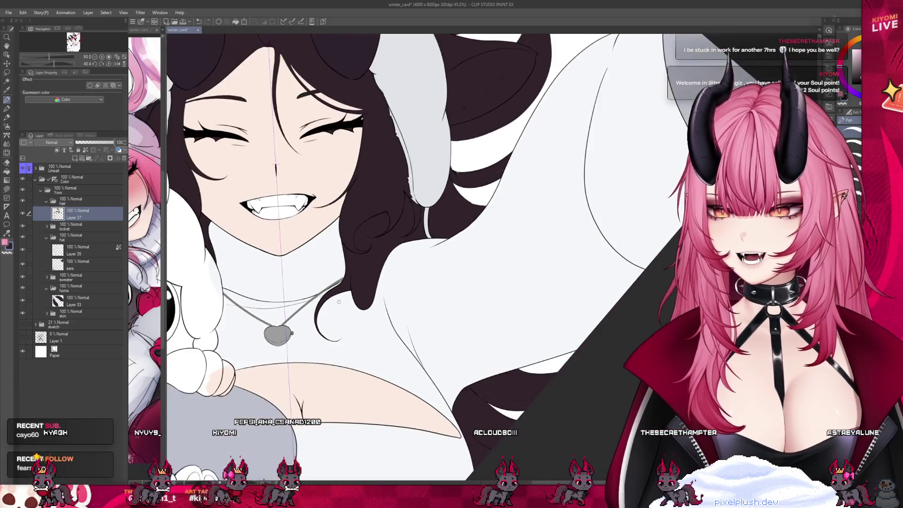
scroll(443, 188, "up", 8)
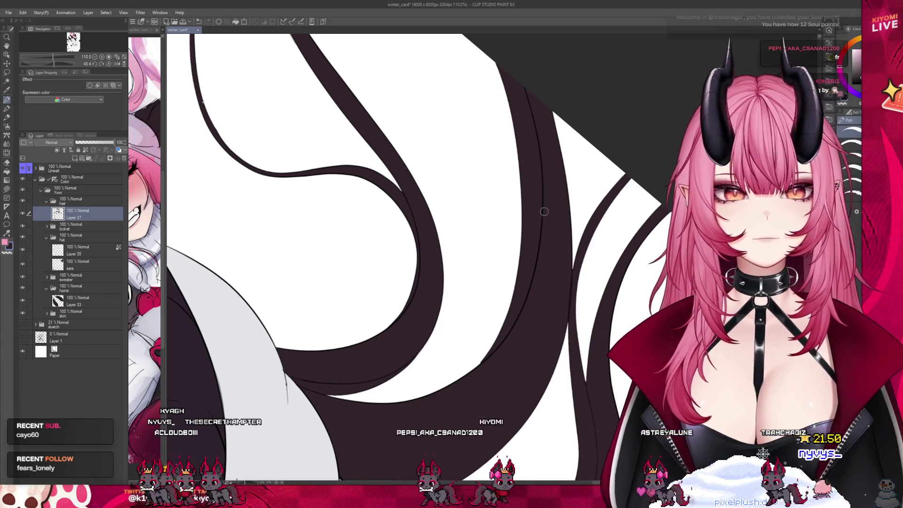
scroll(510, 339, "down", 2)
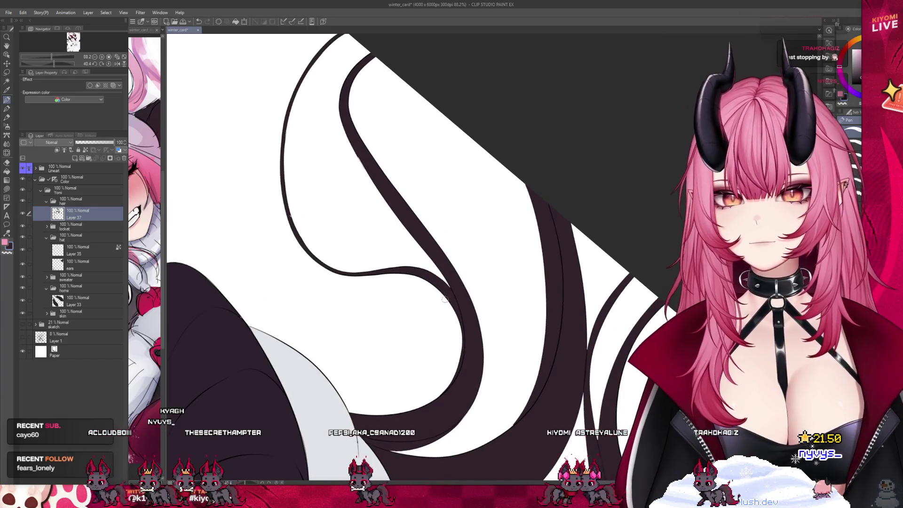
scroll(445, 299, "up", 2)
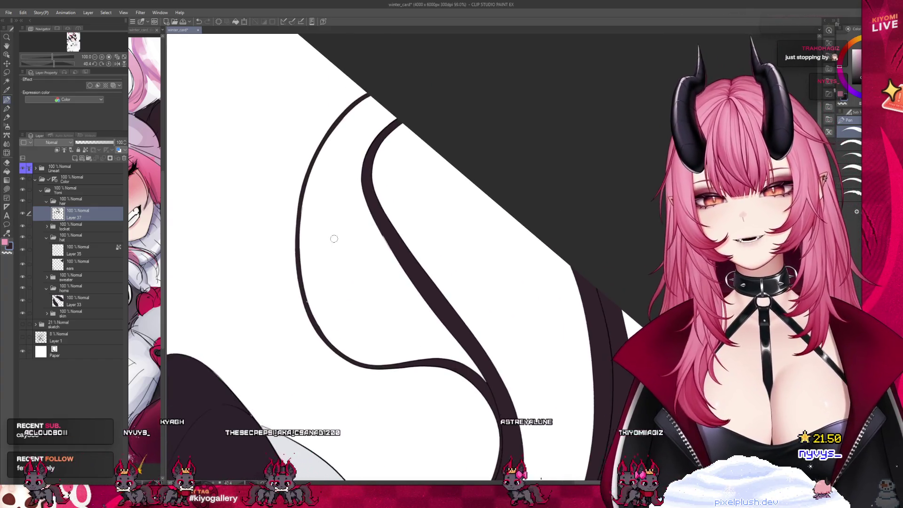
scroll(334, 238, "up", 2)
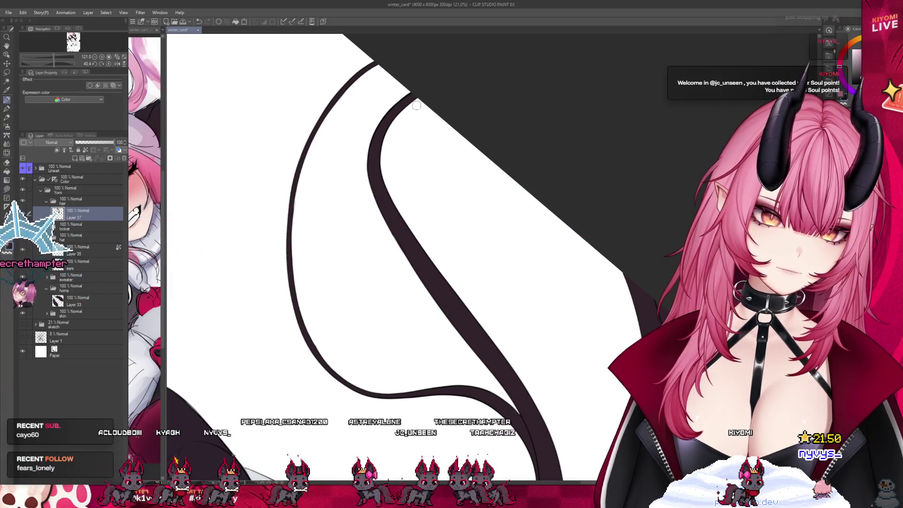
scroll(400, 137, "down", 4)
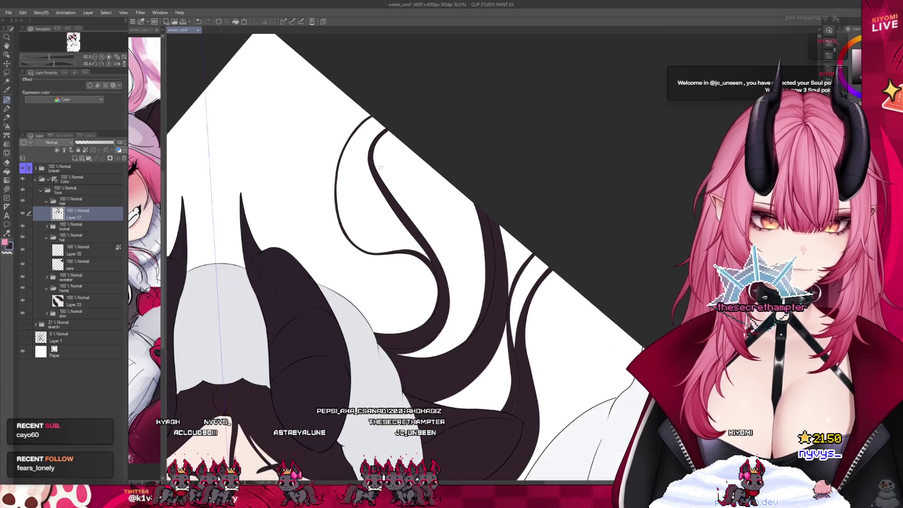
scroll(381, 167, "up", 5)
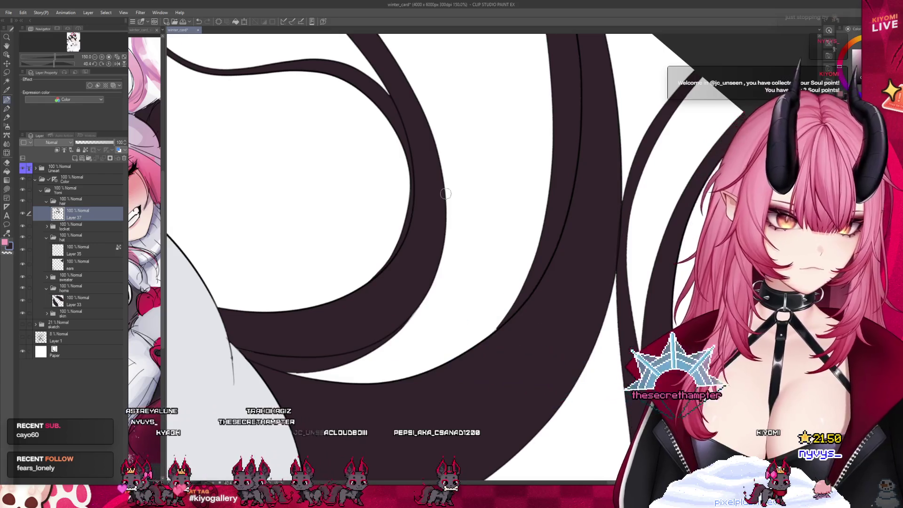
scroll(445, 193, "down", 3)
scroll(539, 333, "up", 2)
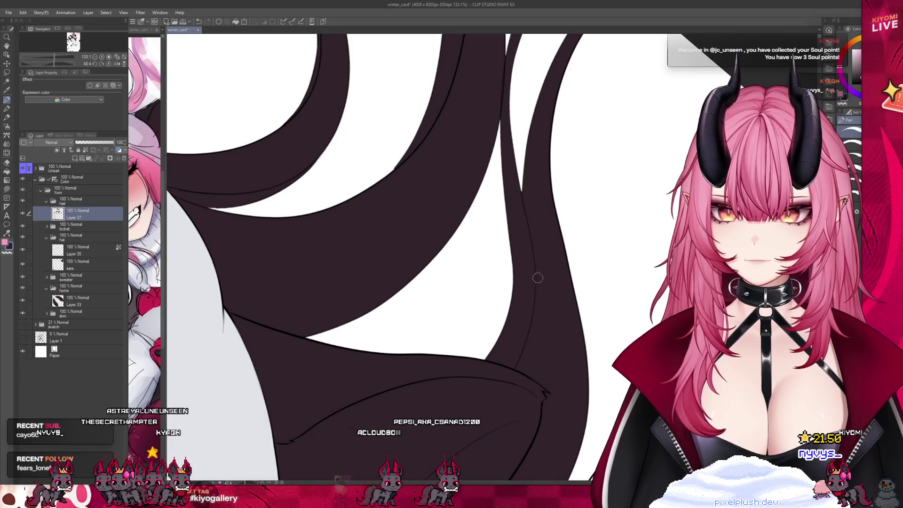
scroll(437, 287, "down", 1)
left_click(21, 201)
left_click(22, 202)
scroll(421, 229, "up", 2)
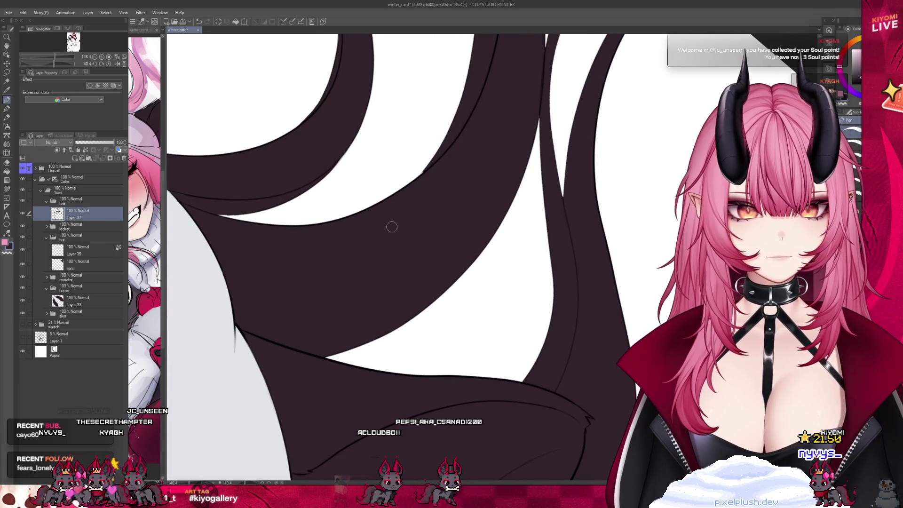
left_click(22, 236)
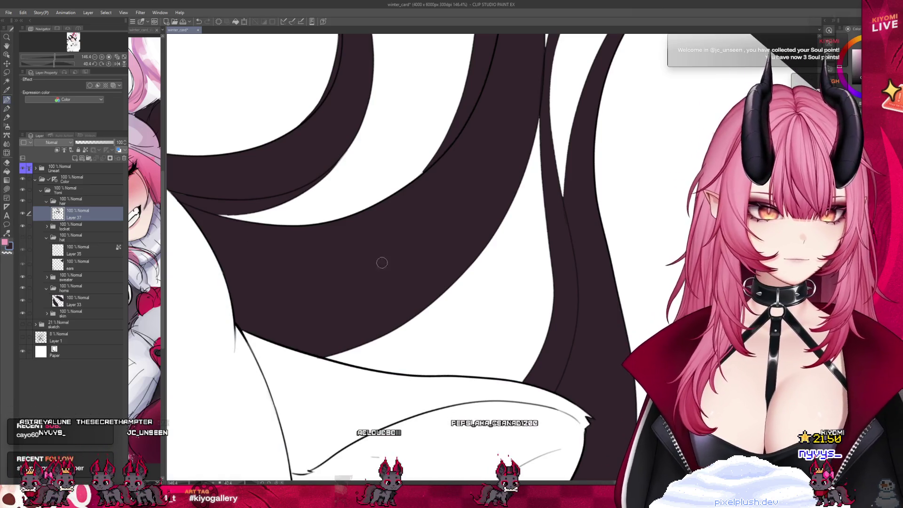
Step: Brush in the missing bit along the dark strand's edge beside the white ear piece
scroll(392, 235, "down", 1)
scroll(392, 235, "up", 2)
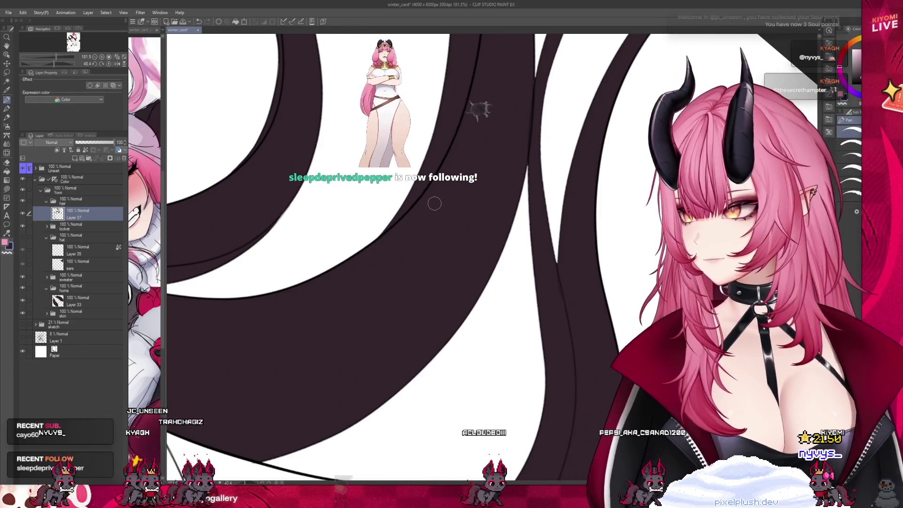
scroll(405, 286, "down", 2)
scroll(404, 286, "down", 4)
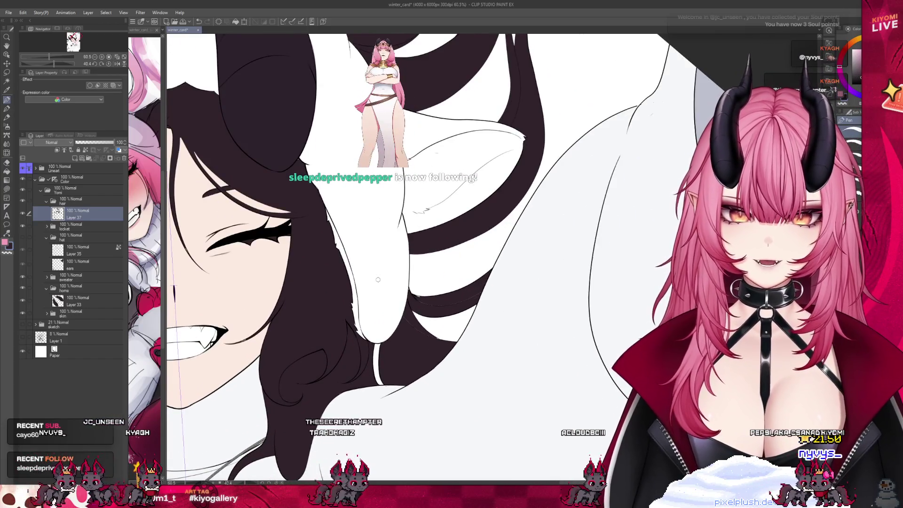
scroll(372, 346, "up", 1)
scroll(470, 193, "up", 5)
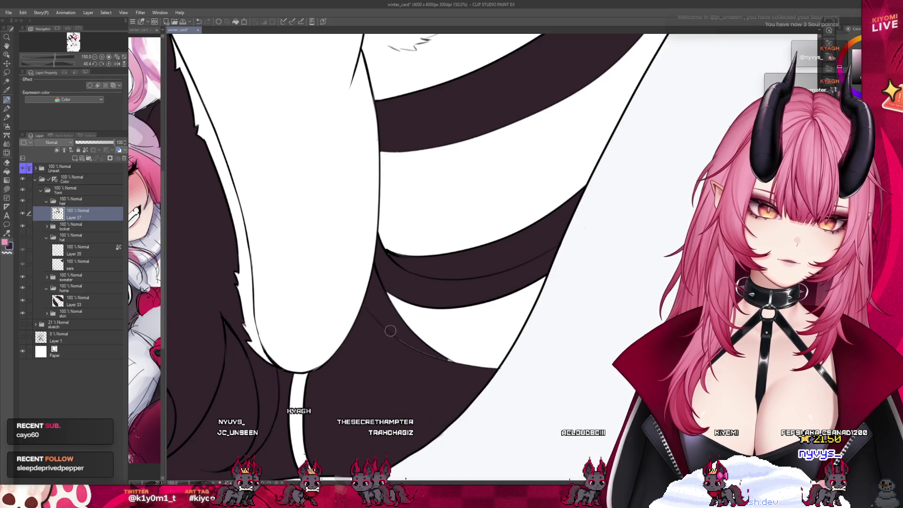
left_click_drag(373, 318, 438, 357)
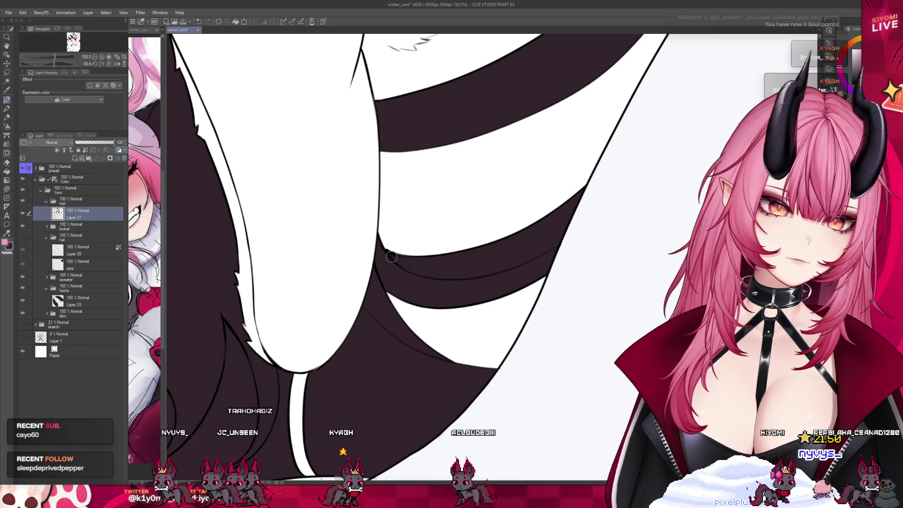
scroll(410, 226, "down", 5)
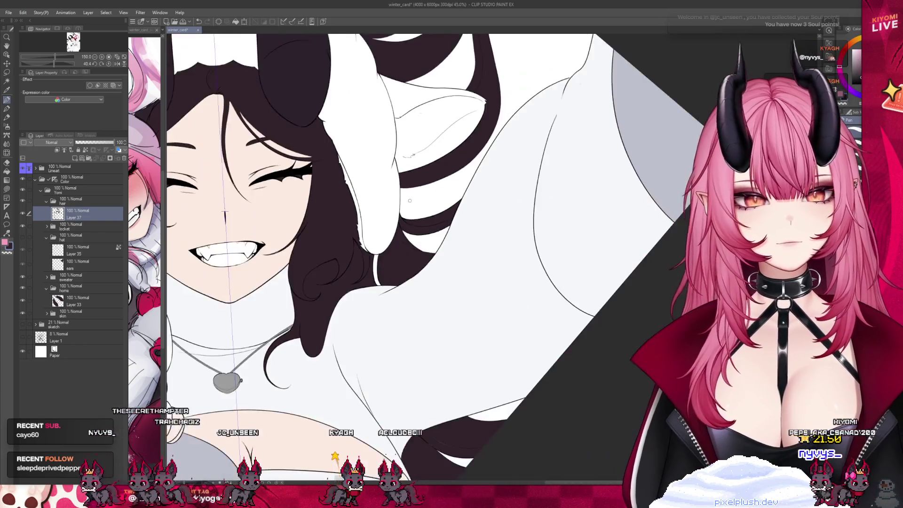
scroll(424, 330, "up", 3)
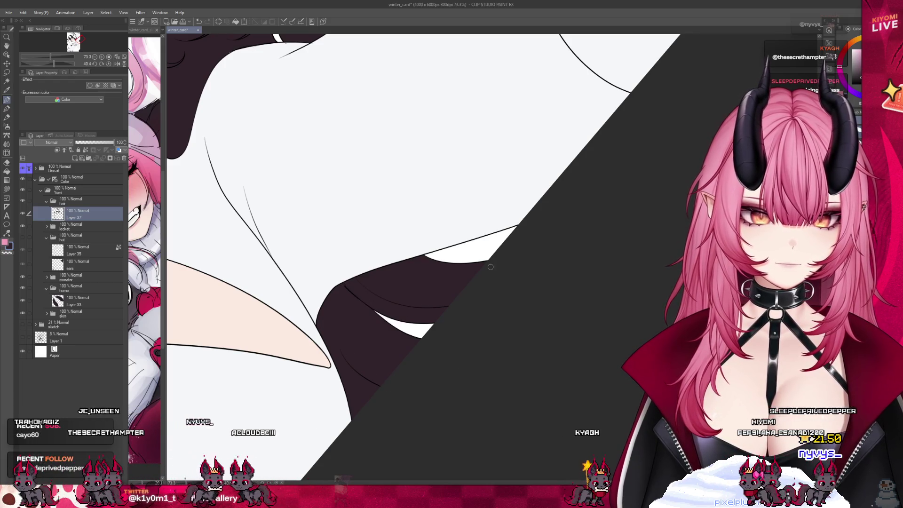
scroll(551, 250, "down", 8)
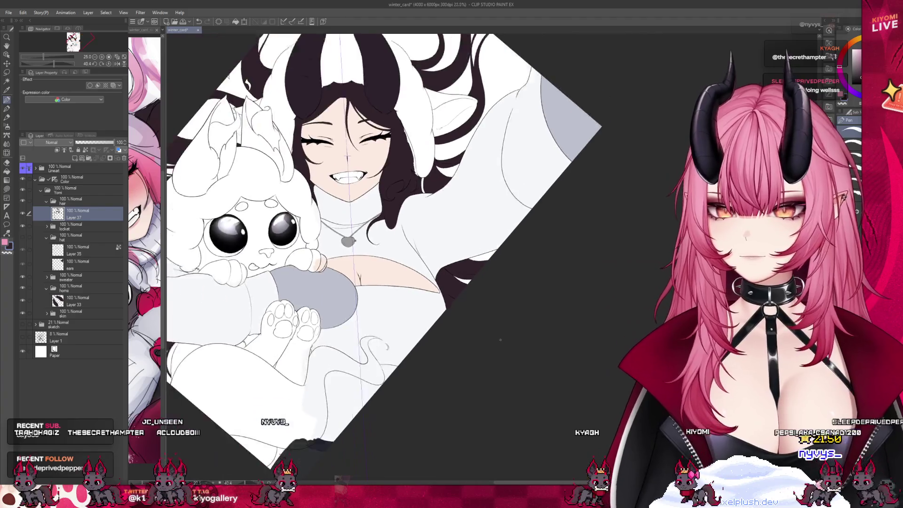
scroll(341, 409, "up", 3)
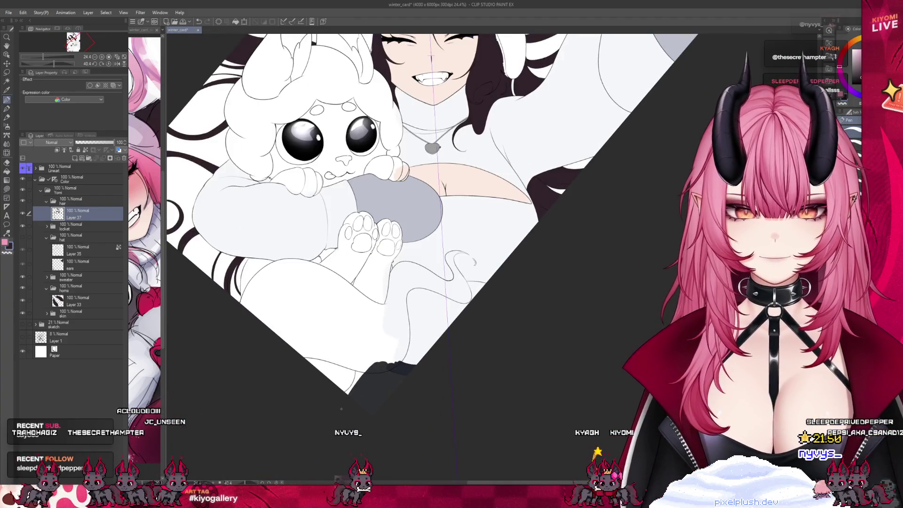
scroll(341, 409, "down", 2)
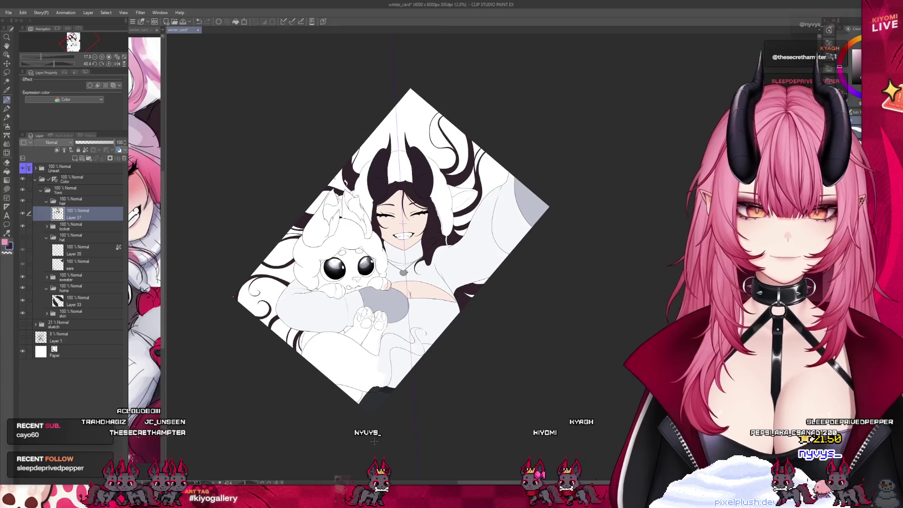
scroll(391, 220, "up", 1)
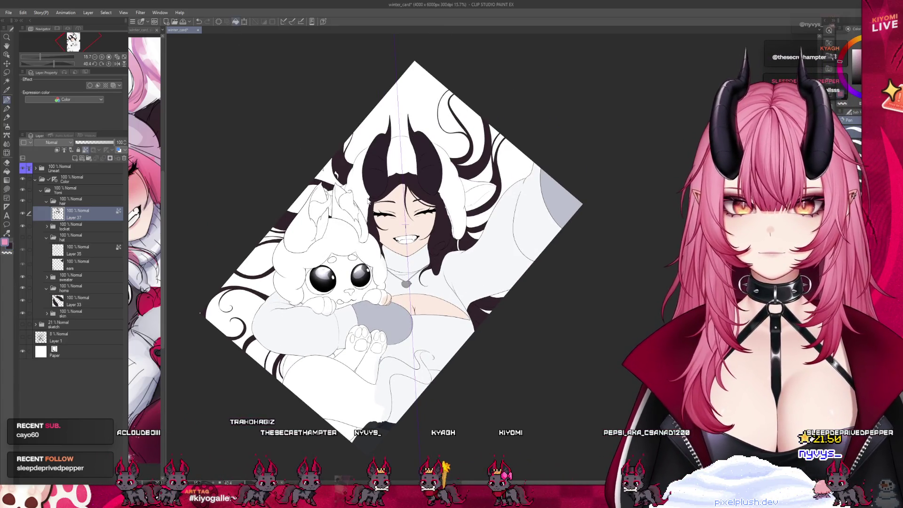
Step: Fill Layer 37's hair with pink via Edit > Fill, replacing the dark colour
key("alt+BackSpace")
scroll(236, 197, "down", 1)
scroll(334, 203, "down", 1)
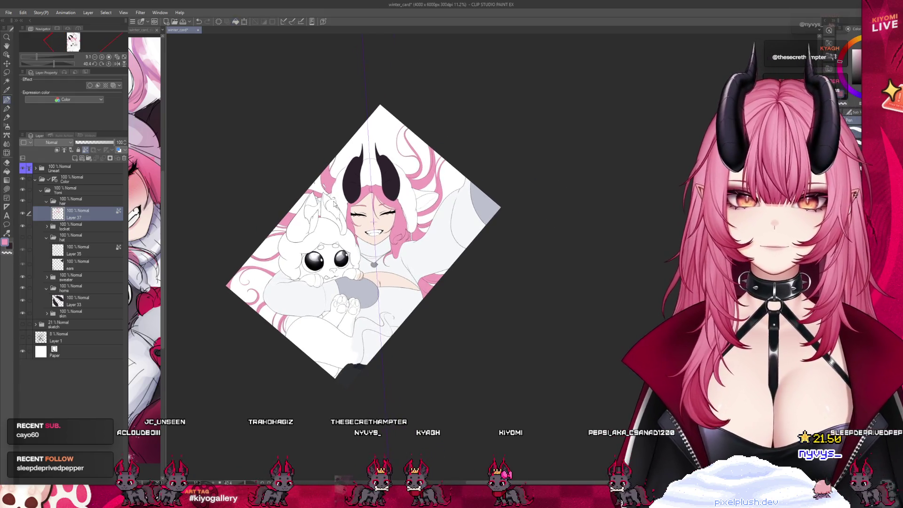
Step: Show the grey hat folder over the girl's head and reset the canvas rotation upright
left_click(23, 237)
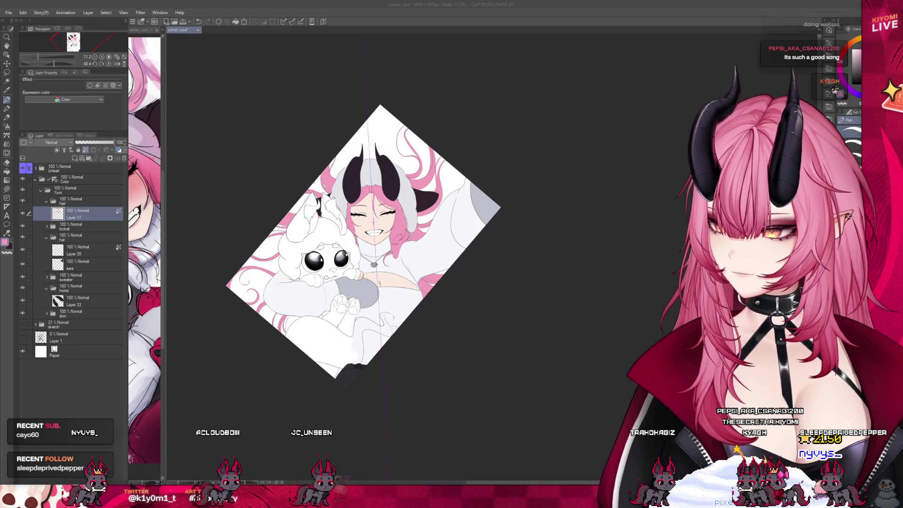
scroll(432, 283, "down", 1)
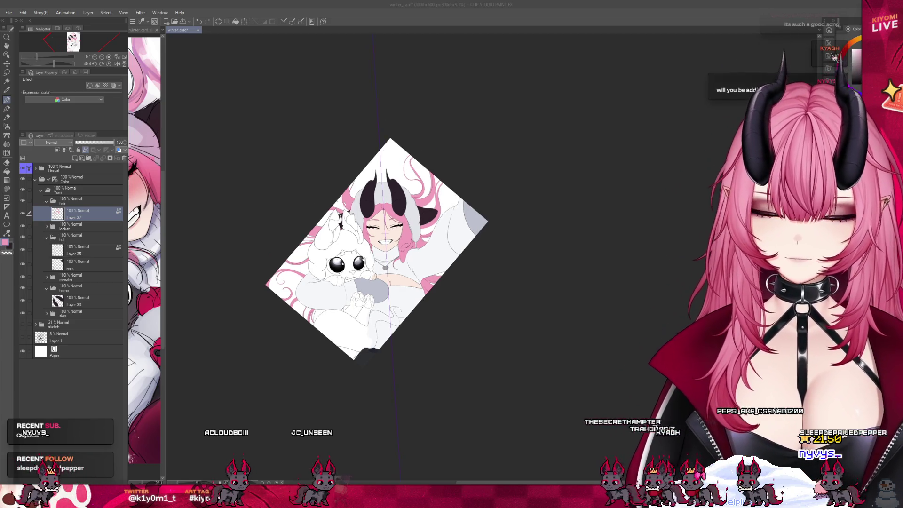
scroll(391, 287, "up", 2)
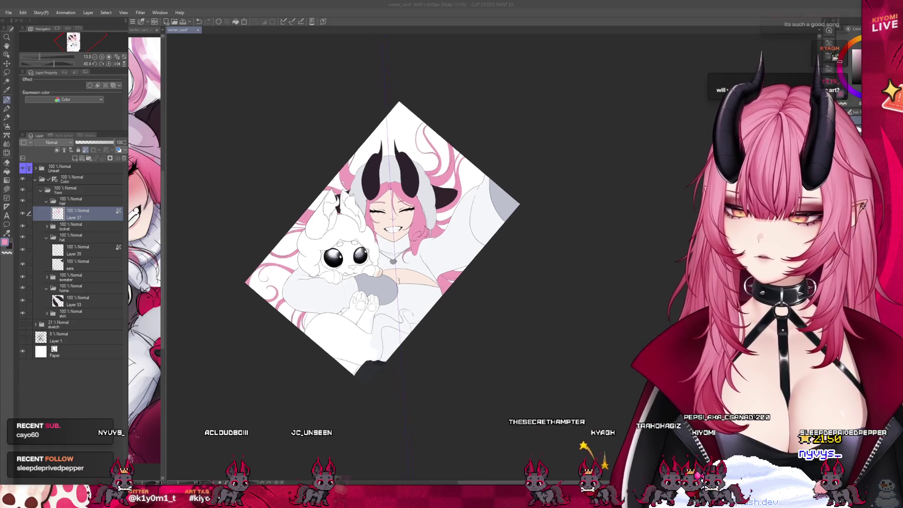
scroll(254, 301, "up", 3)
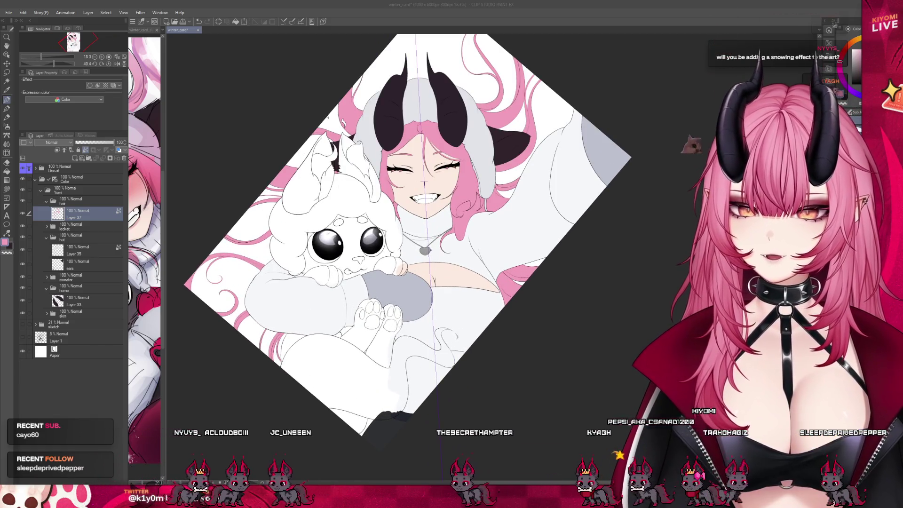
key("ctrl+at")
left_click_drag(164, 258, 420, 261)
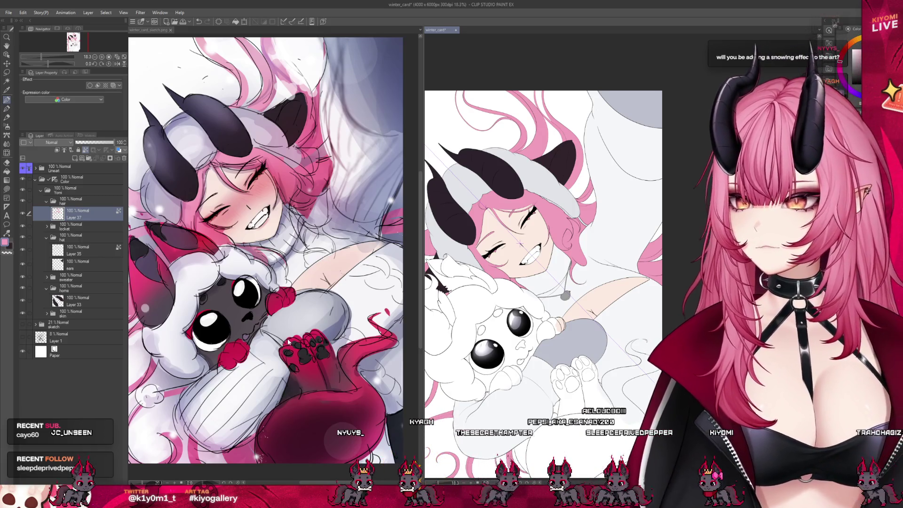
left_click_drag(423, 66, 153, 66)
scroll(377, 242, "up", 3)
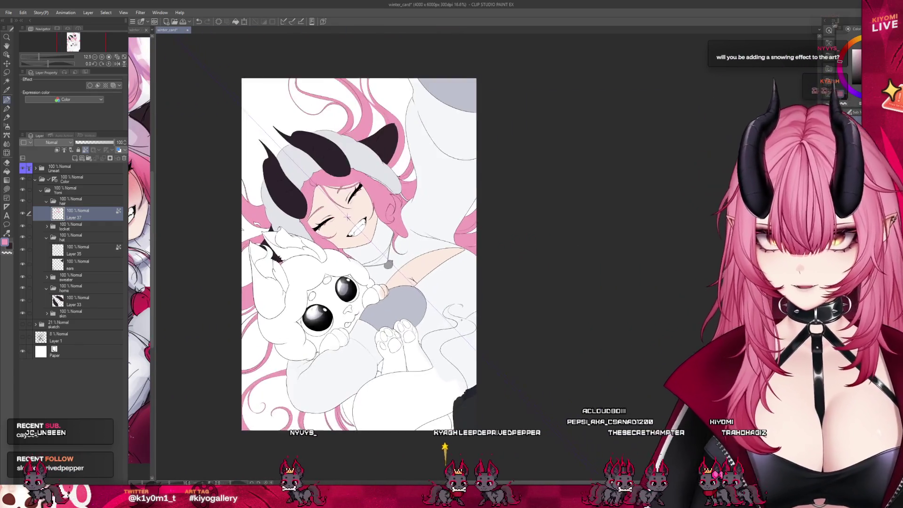
scroll(373, 240, "down", 4)
scroll(370, 241, "up", 2)
scroll(370, 240, "up", 2)
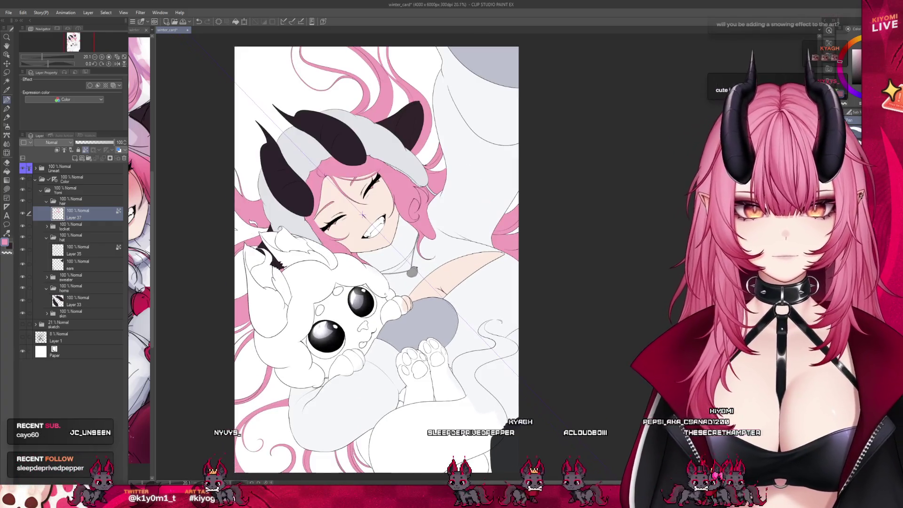
left_click(55, 183)
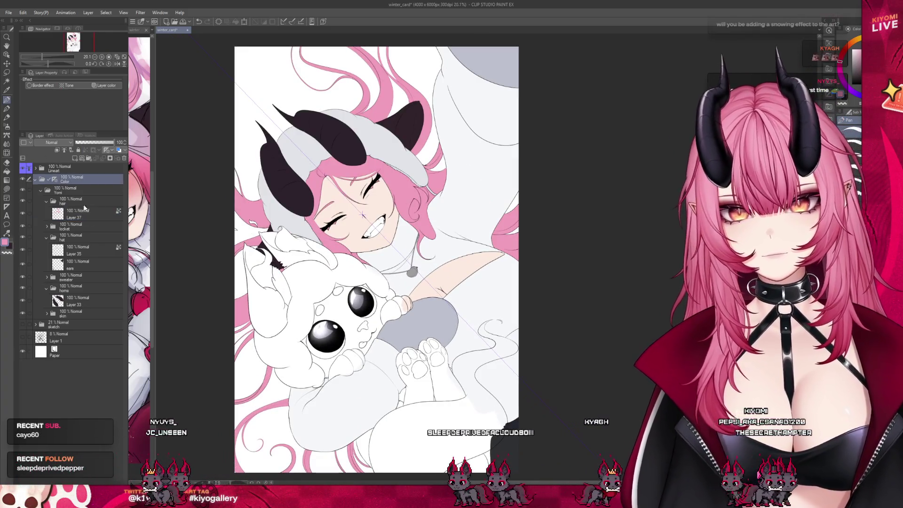
scroll(389, 216, "down", 2)
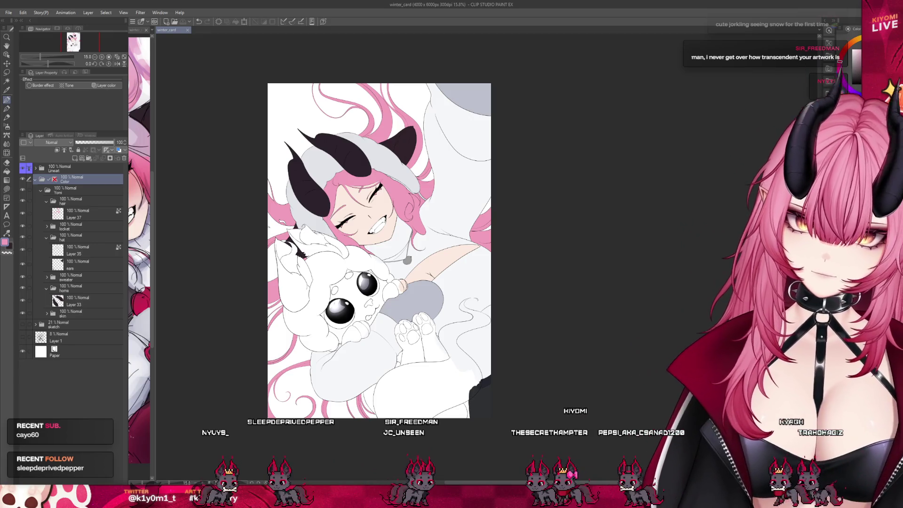
scroll(295, 306, "up", 1)
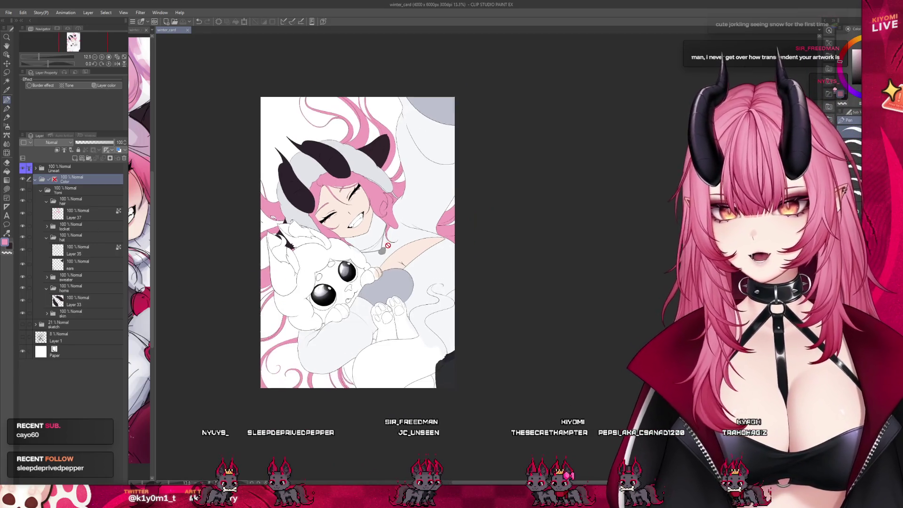
left_click(45, 203)
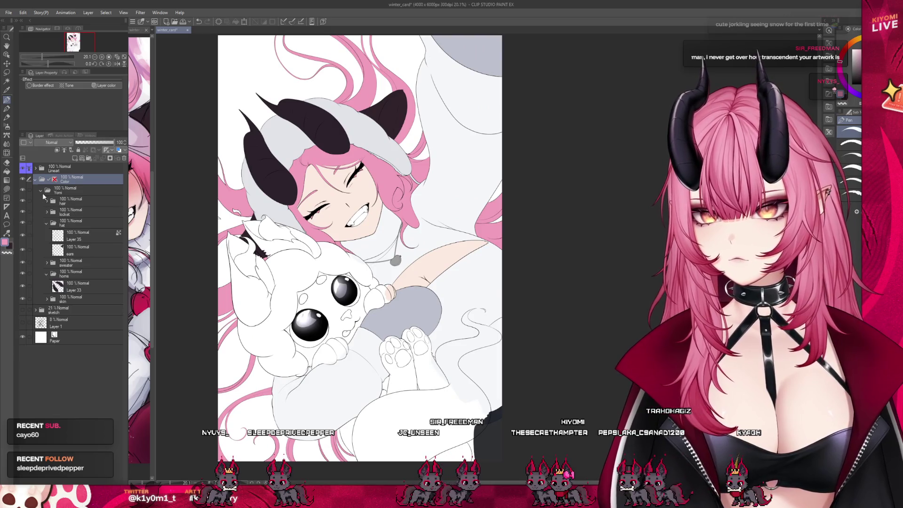
Step: Group the Yomi folder into a new pupper folder and add Layer 38 in its own subfolder
left_click(40, 191)
left_click(71, 189)
key("ctrl+g")
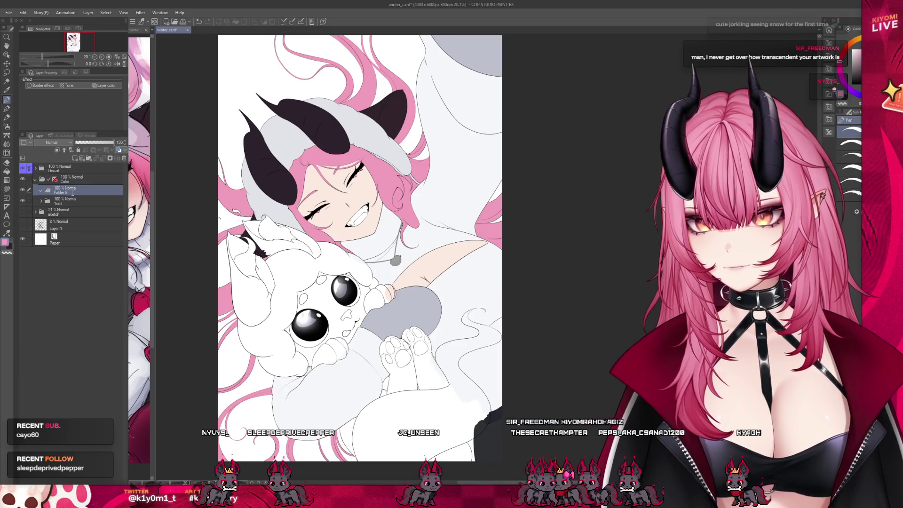
left_click(75, 158)
key("ctrl+g")
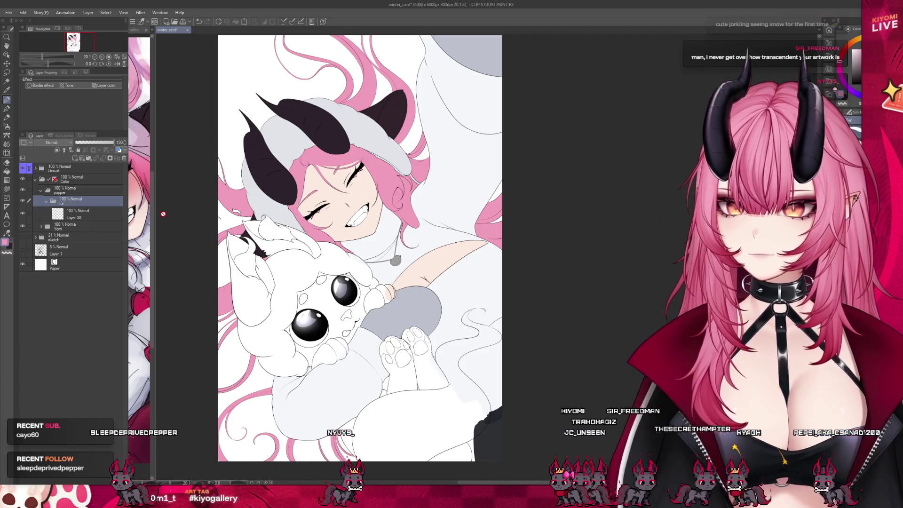
mouse_move(156, 216)
left_mouse_down()
mouse_move(273, 269)
mouse_move(144, 267)
left_mouse_up()
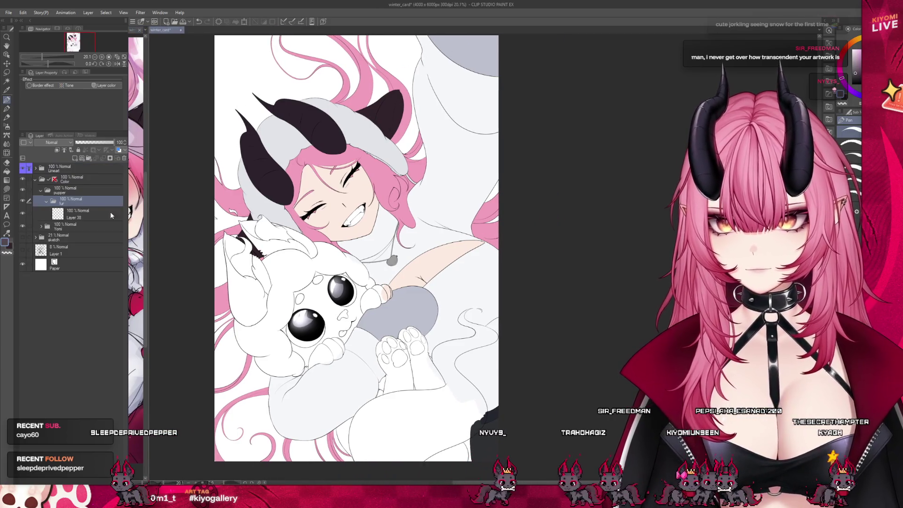
scroll(374, 336, "up", 5)
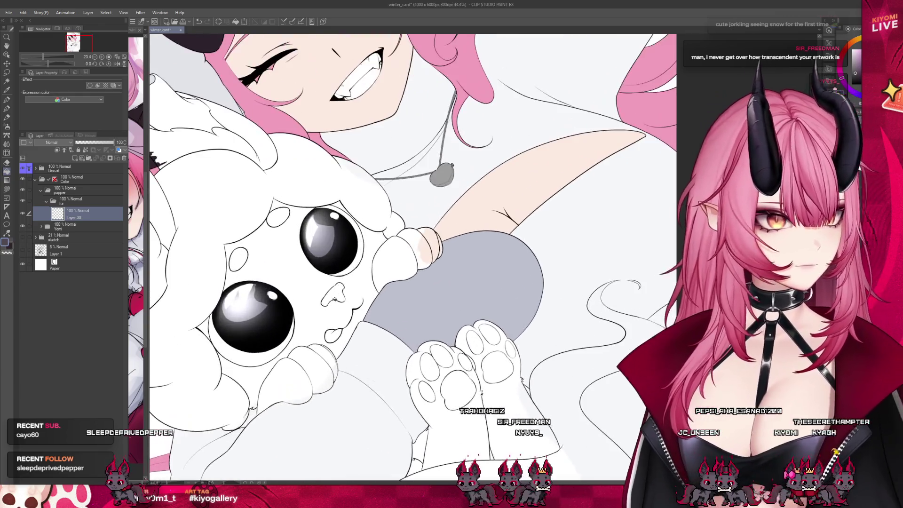
Step: Fill the creature's face, arms, hands and paws with dark grey
left_click(321, 319)
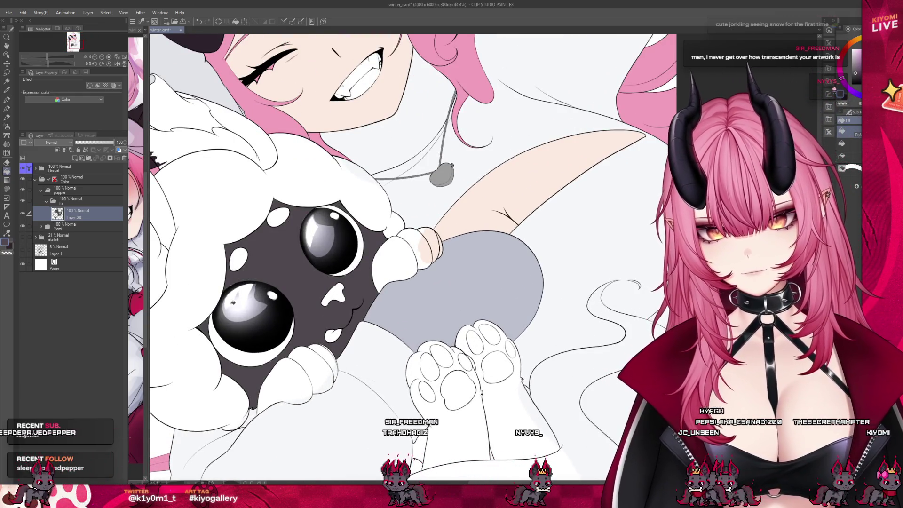
left_click(395, 265)
left_click(425, 243)
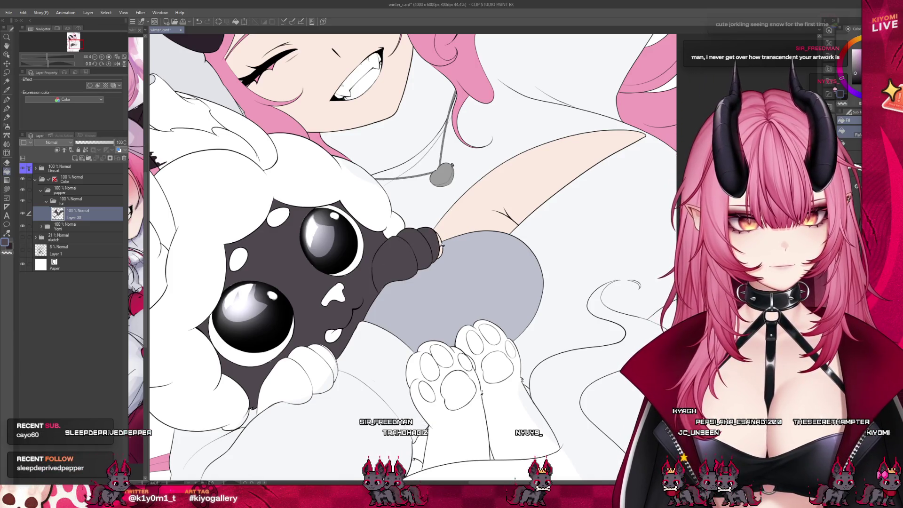
left_click(329, 356)
left_click(293, 372)
scroll(259, 331, "down", 3)
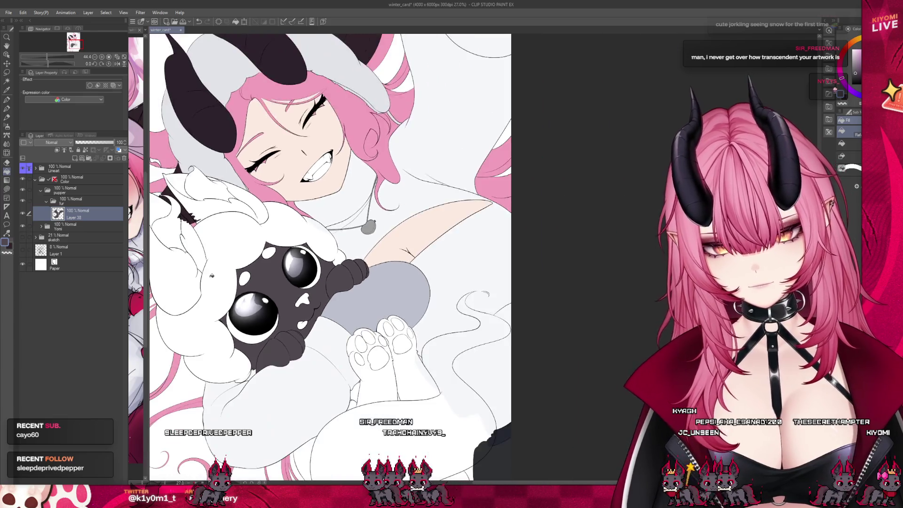
left_click(301, 336)
left_click(331, 278)
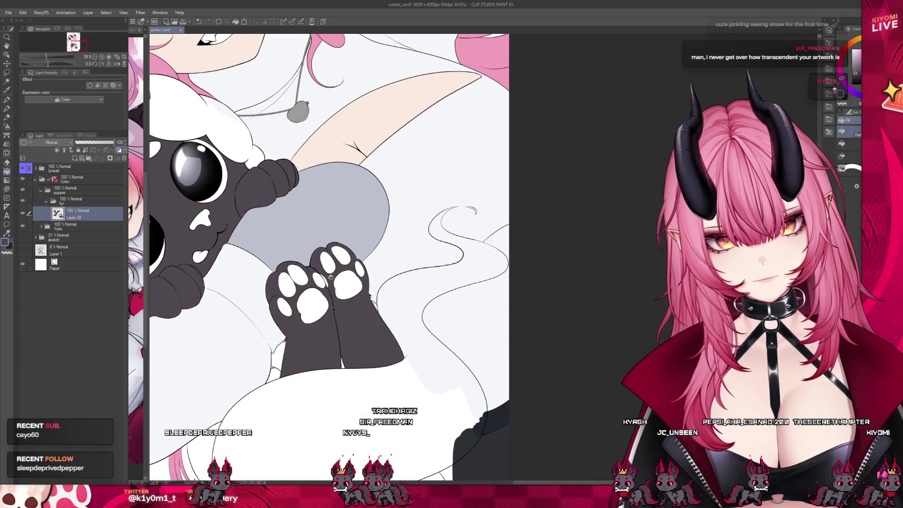
left_click(276, 366)
Step: Fill the creature's lower body, tail, left ear and upper ear fur with dark grey
scroll(274, 365, "down", 3)
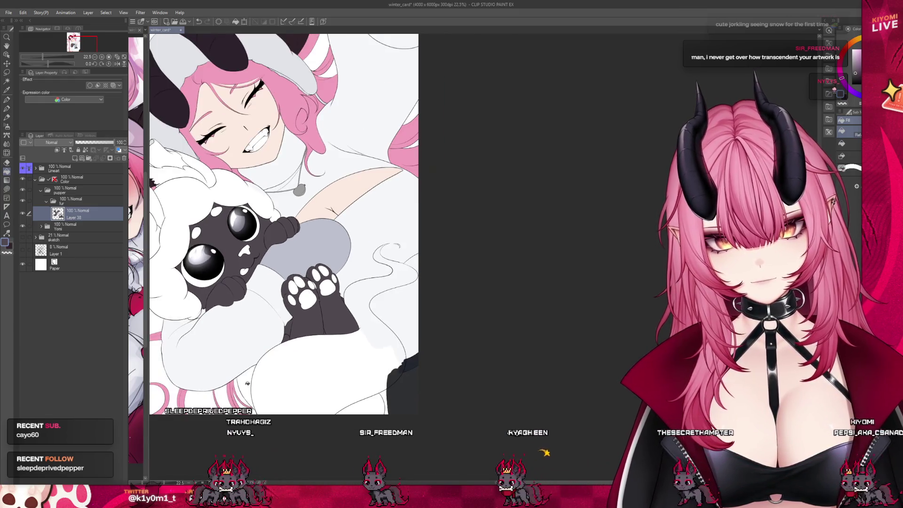
left_click(311, 394)
scroll(348, 294, "down", 2)
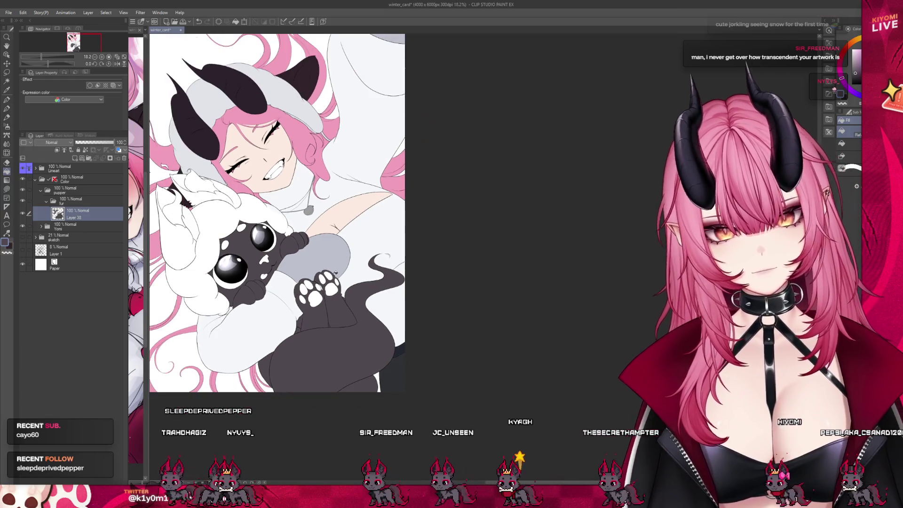
scroll(249, 224, "up", 3)
left_click(214, 244)
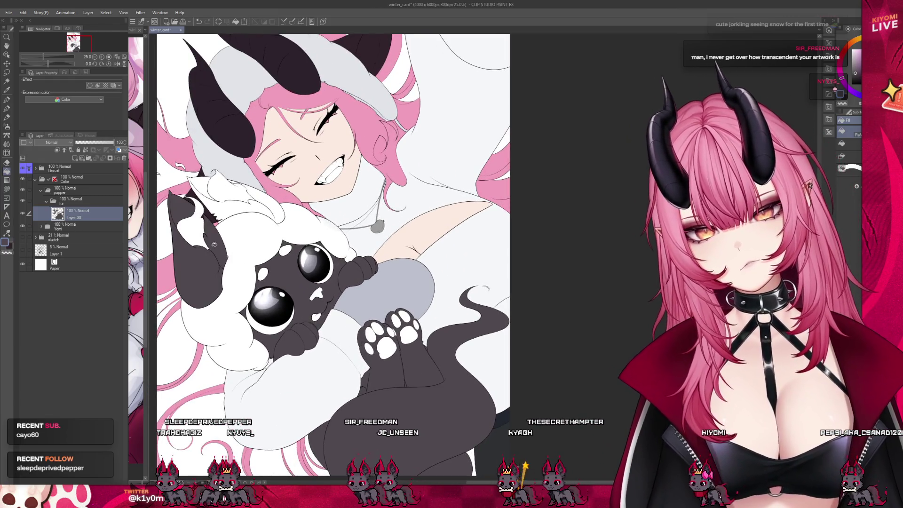
left_click(220, 190)
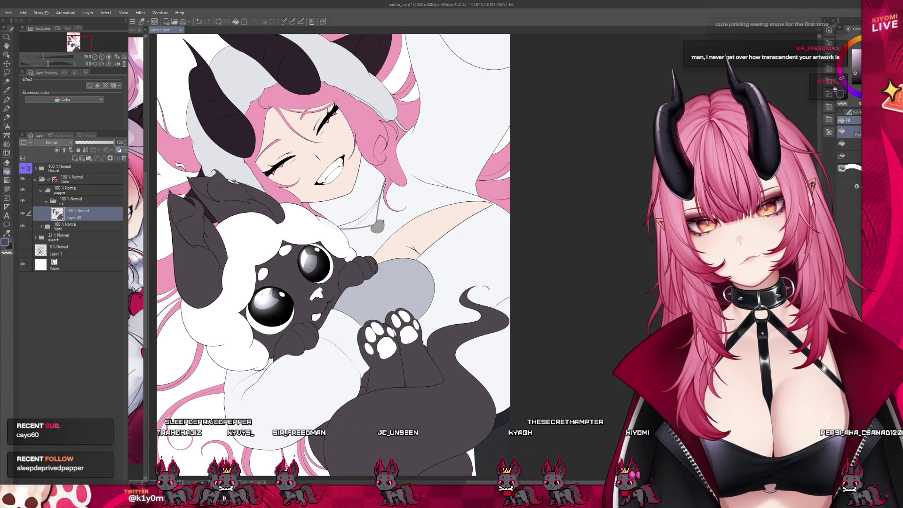
scroll(323, 209, "up", 3)
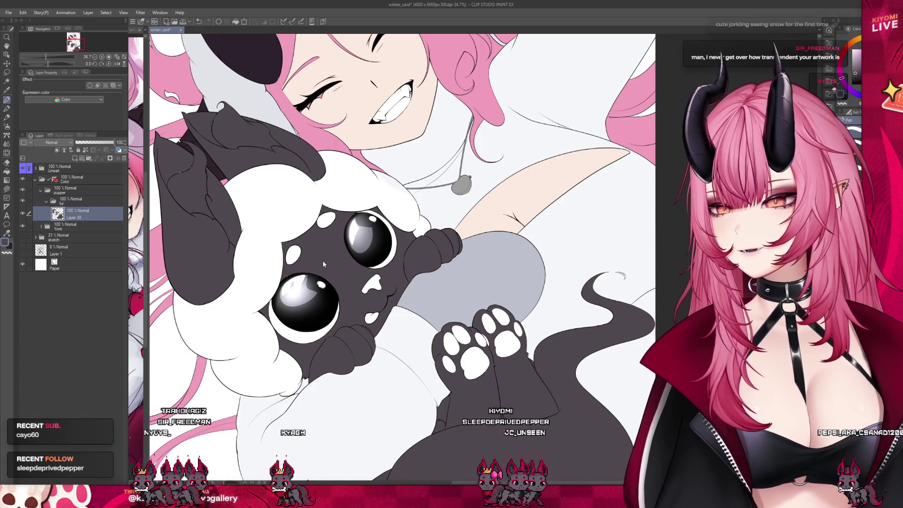
Step: Paint out the white spots on the creature's face, under the eye, by the mouth, nose and forehead
left_click_drag(289, 257, 297, 252)
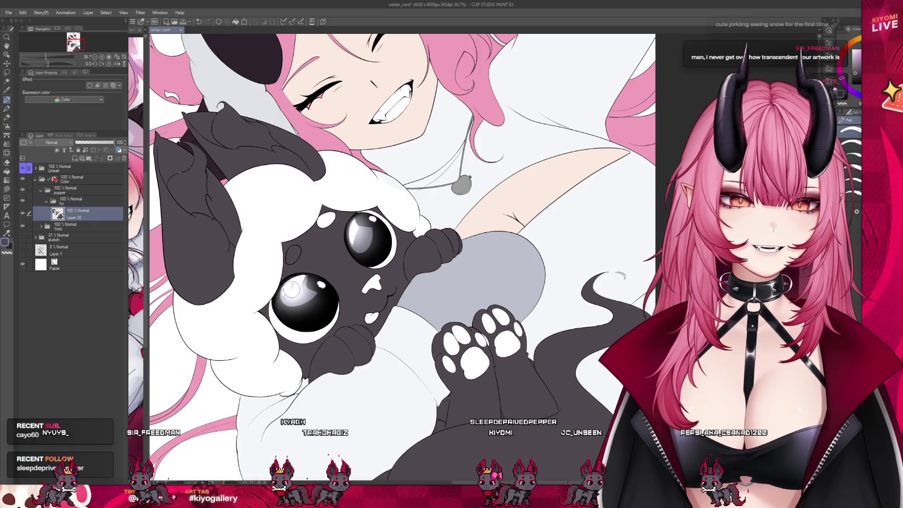
left_click_drag(300, 330, 304, 335)
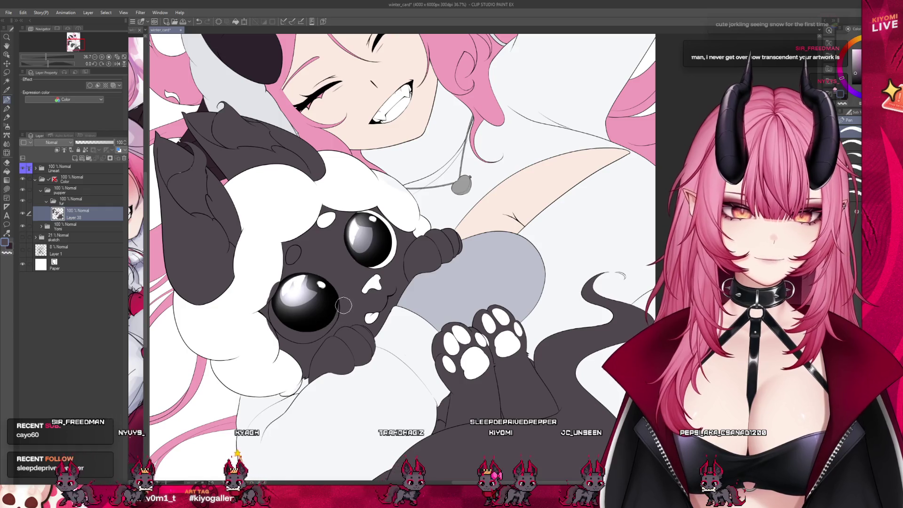
left_click_drag(369, 316, 374, 319)
left_click_drag(372, 283, 378, 271)
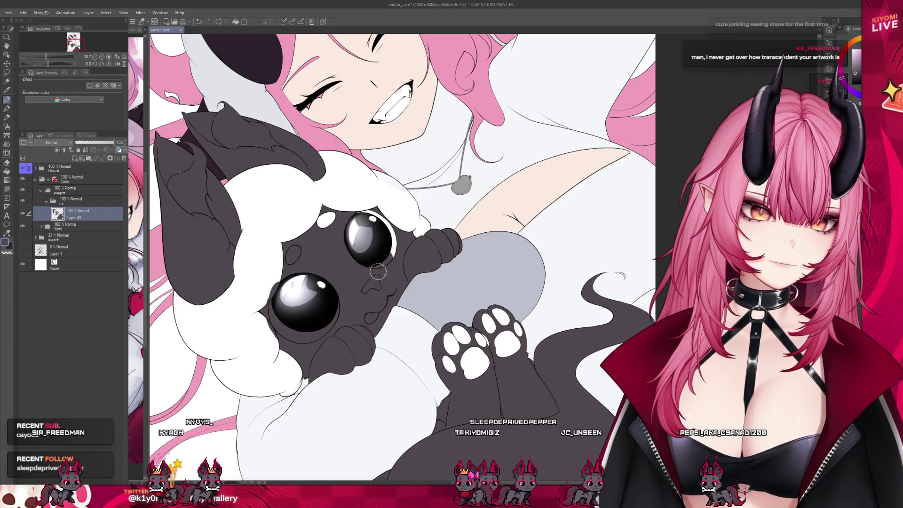
left_click_drag(336, 218, 310, 214)
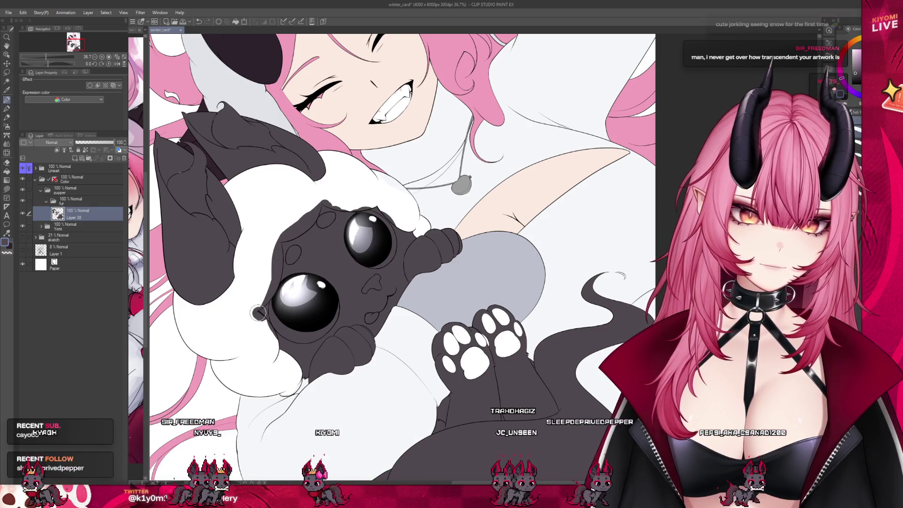
Step: Darken the lower-left face and top head edges, and cover the raised paw's white pads
left_click_drag(254, 306, 284, 358)
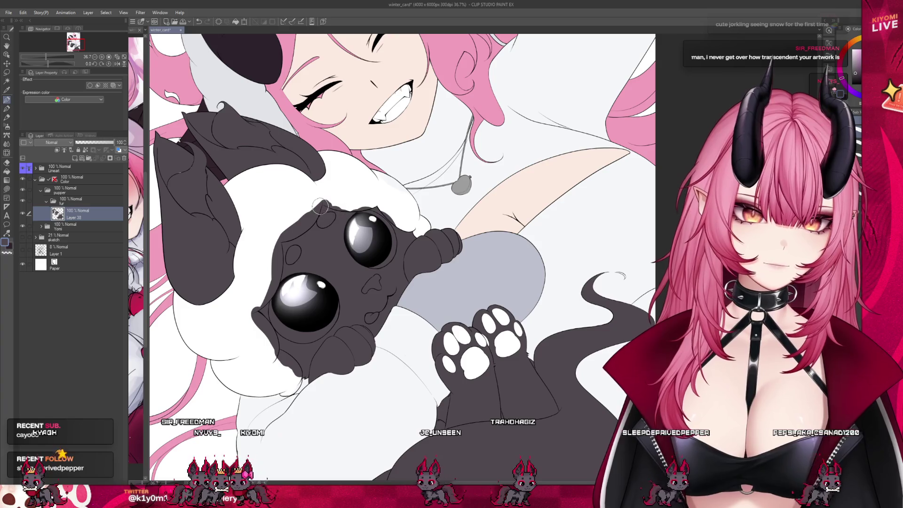
left_click_drag(315, 208, 375, 207)
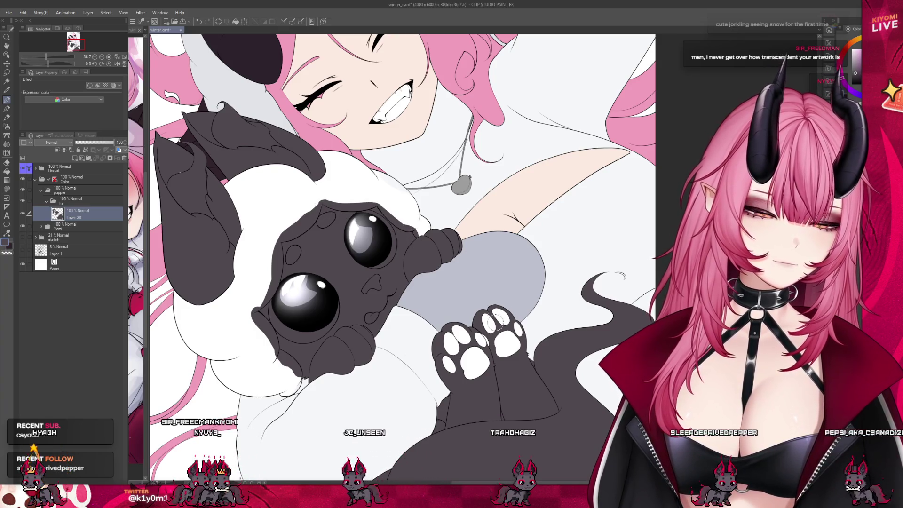
left_click_drag(488, 345, 484, 364)
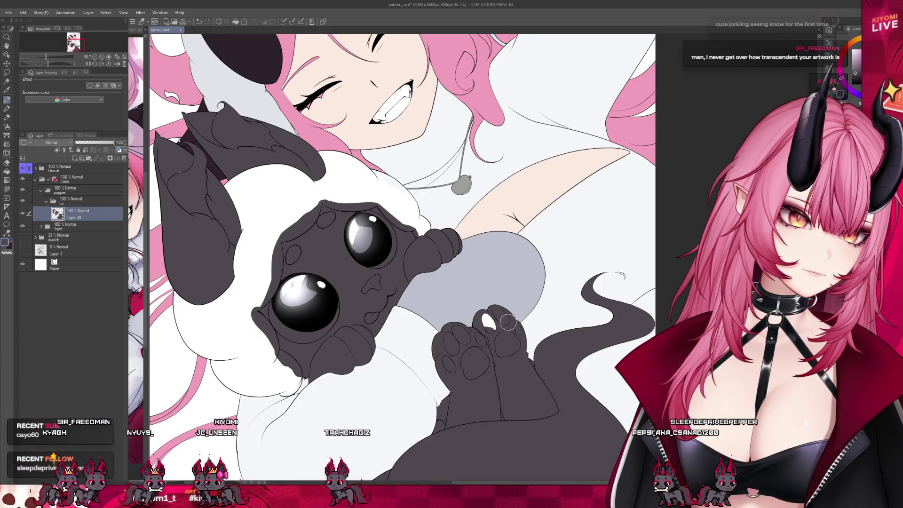
left_click_drag(498, 319, 494, 328)
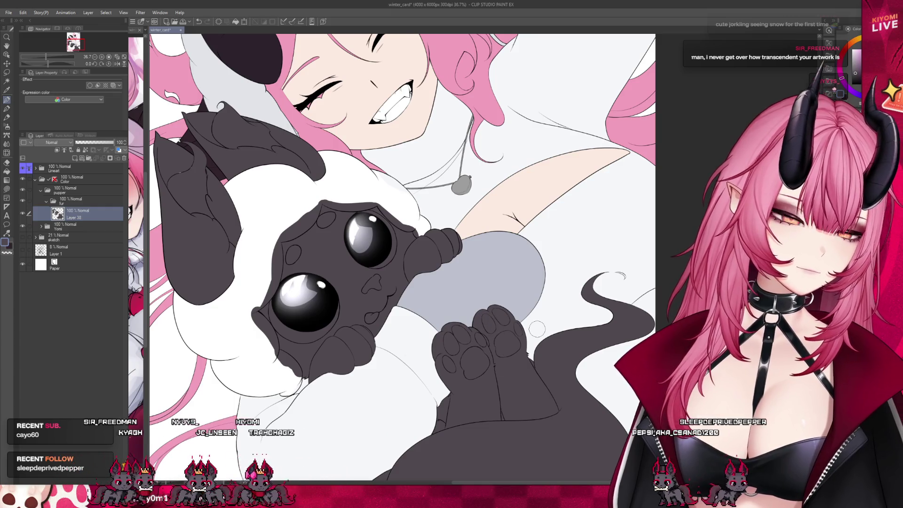
scroll(538, 328, "down", 3)
Step: Zoom in and switch from the fill tool to the Pen with P
scroll(293, 174, "up", 2)
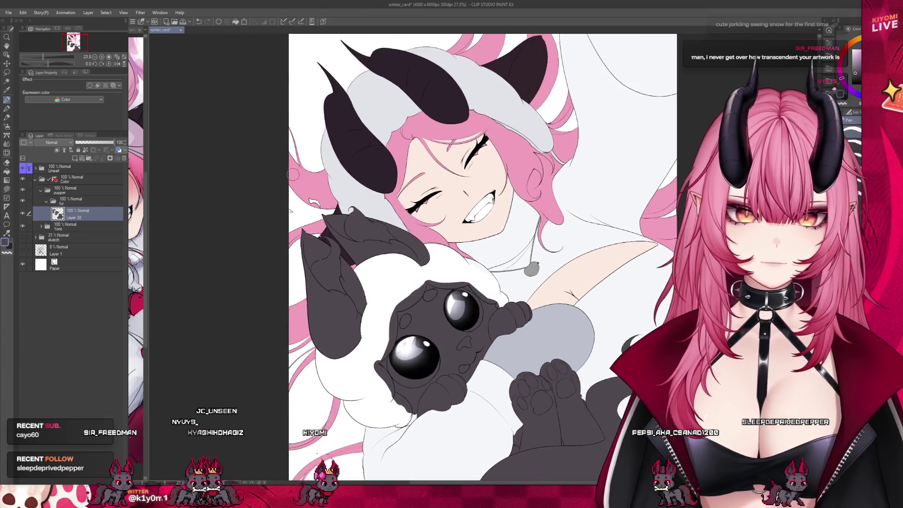
scroll(313, 196, "up", 4)
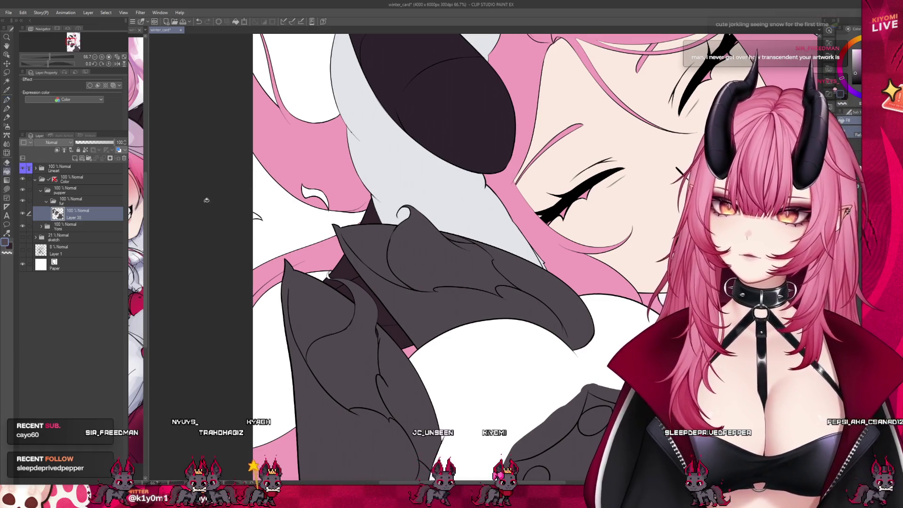
scroll(247, 186, "up", 2)
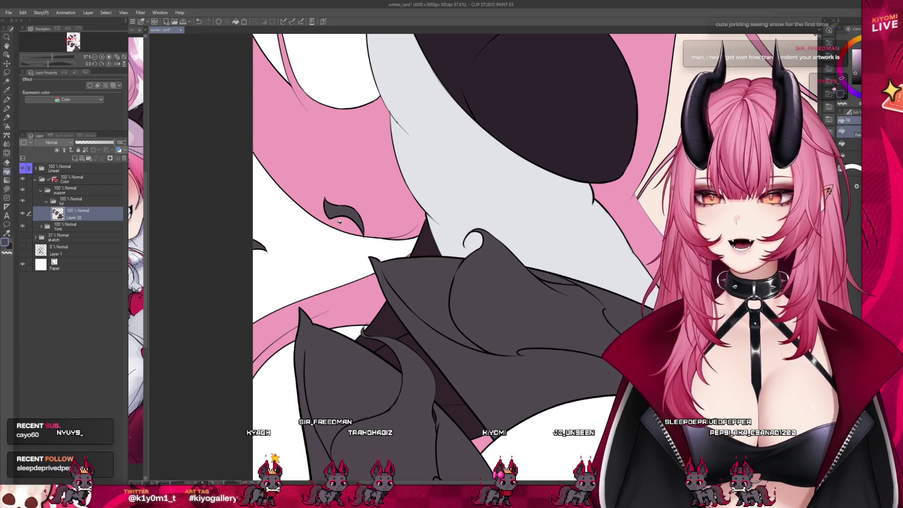
key("p")
scroll(246, 138, "up", 3)
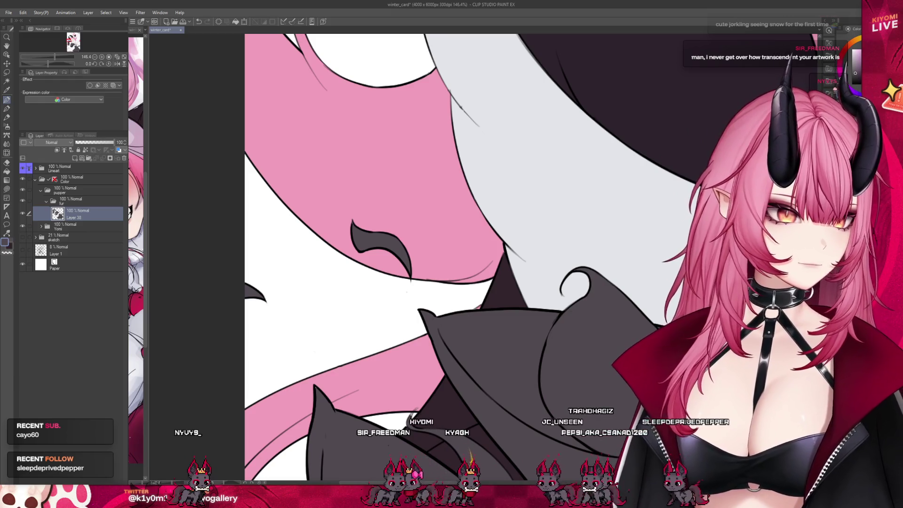
Step: Pan the view onto the creature's ear and zoom in and out to inspect it
scroll(451, 325, "down", 3)
left_click_drag(451, 324, 337, 154)
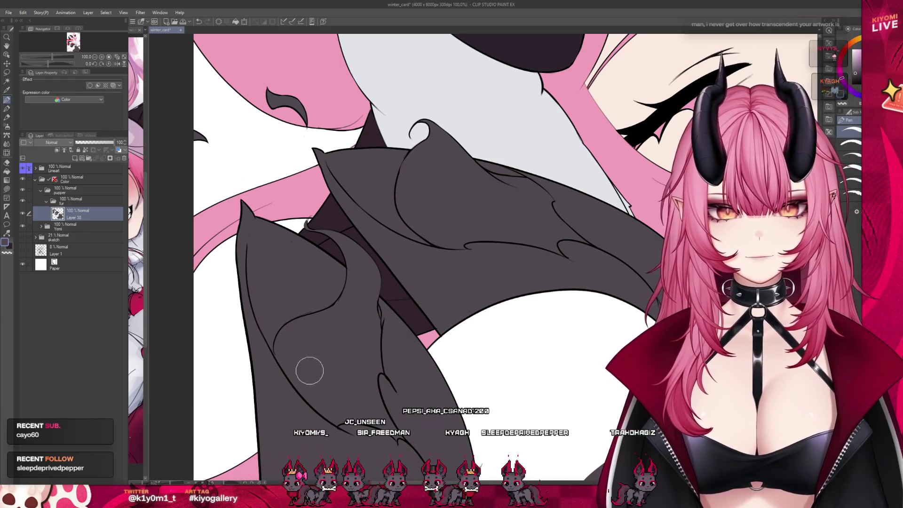
scroll(343, 122, "down", 1)
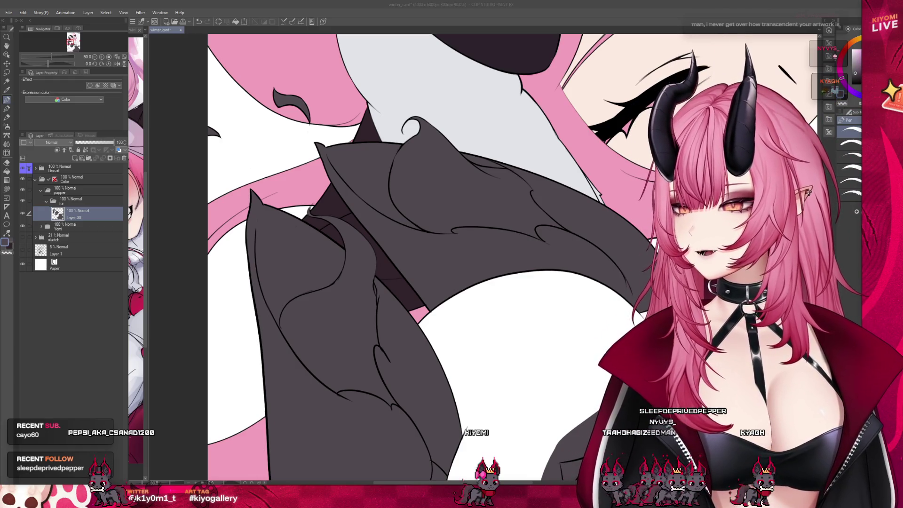
scroll(392, 160, "up", 4)
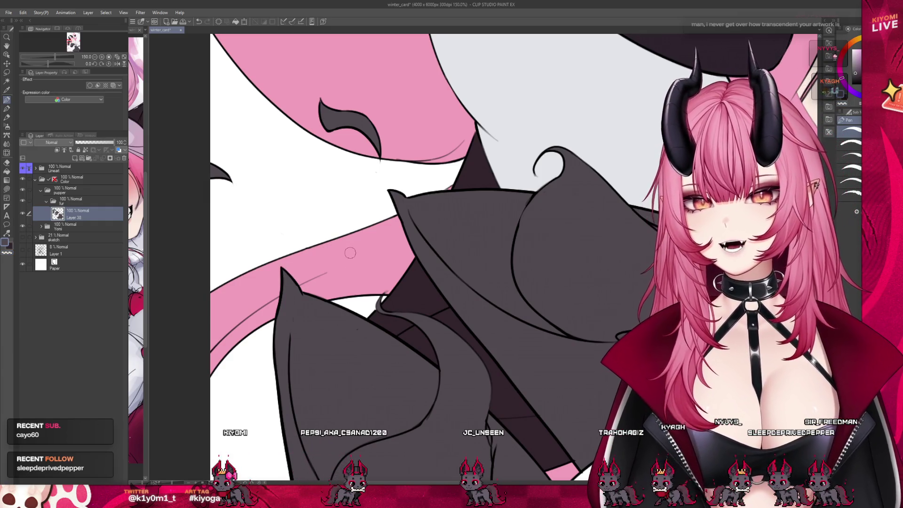
scroll(240, 158, "down", 5)
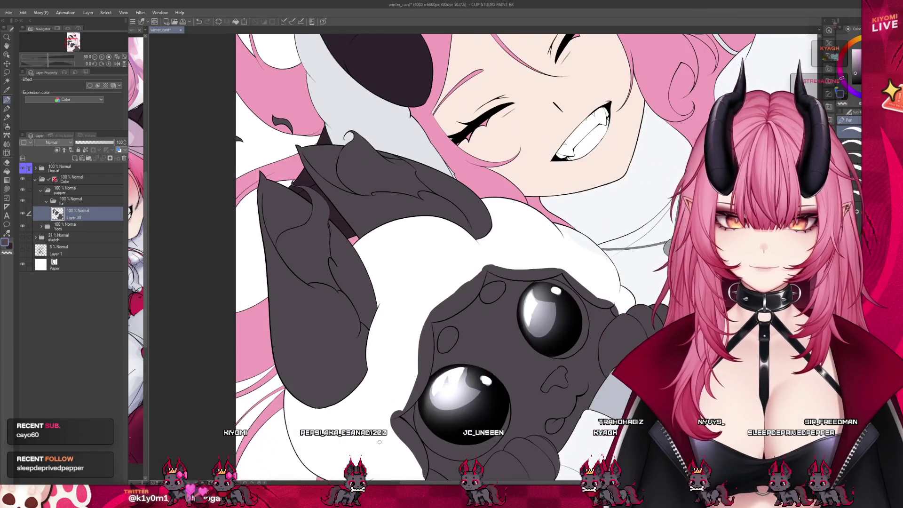
Step: Redraw the tail's curled tip heavier and smooth the shading along the curl
scroll(301, 155, "down", 2)
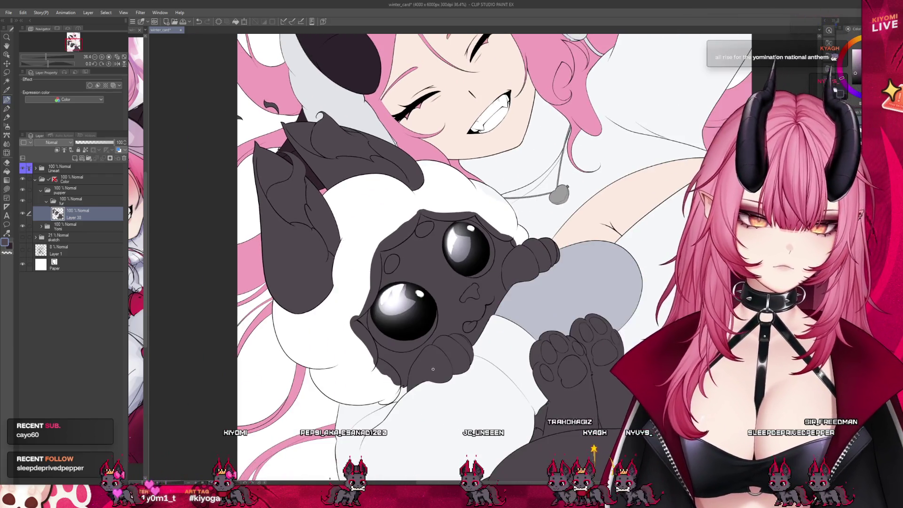
scroll(480, 350, "up", 3)
scroll(480, 350, "up", 3)
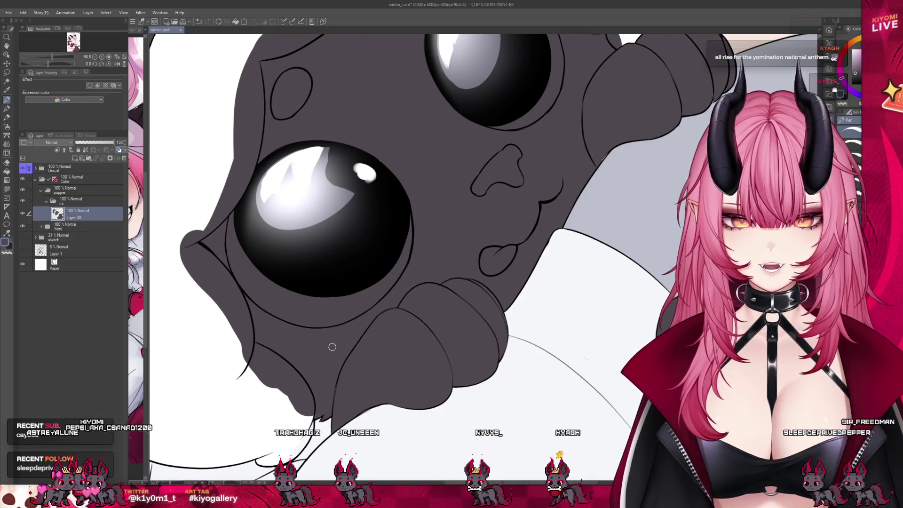
scroll(387, 156, "down", 5)
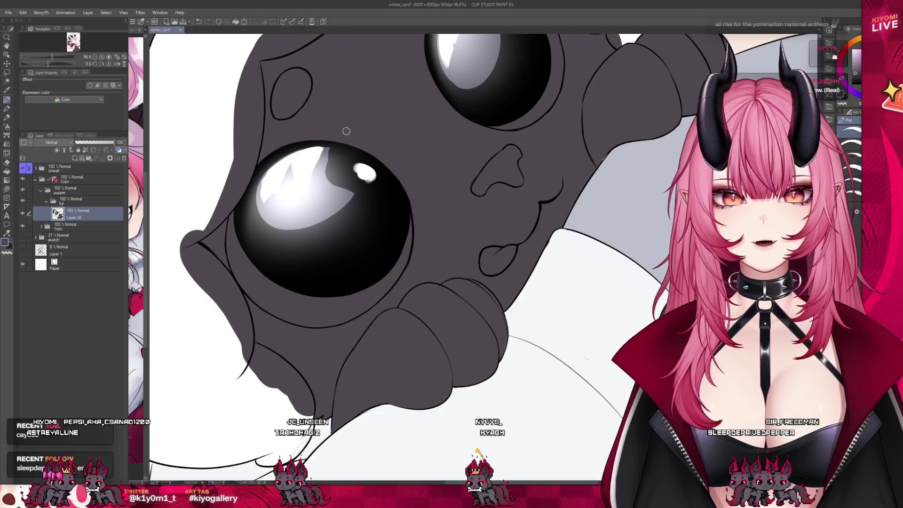
scroll(524, 391, "up", 5)
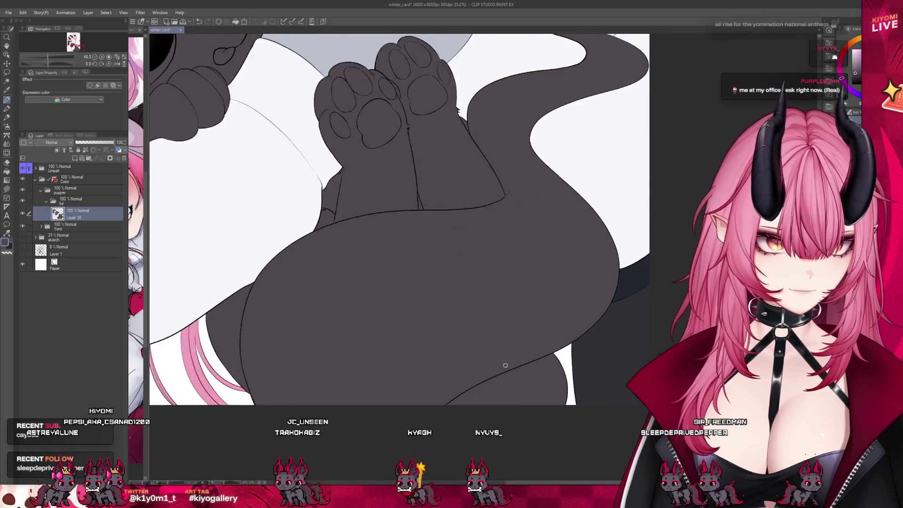
scroll(562, 426, "down", 4)
scroll(461, 292, "up", 3)
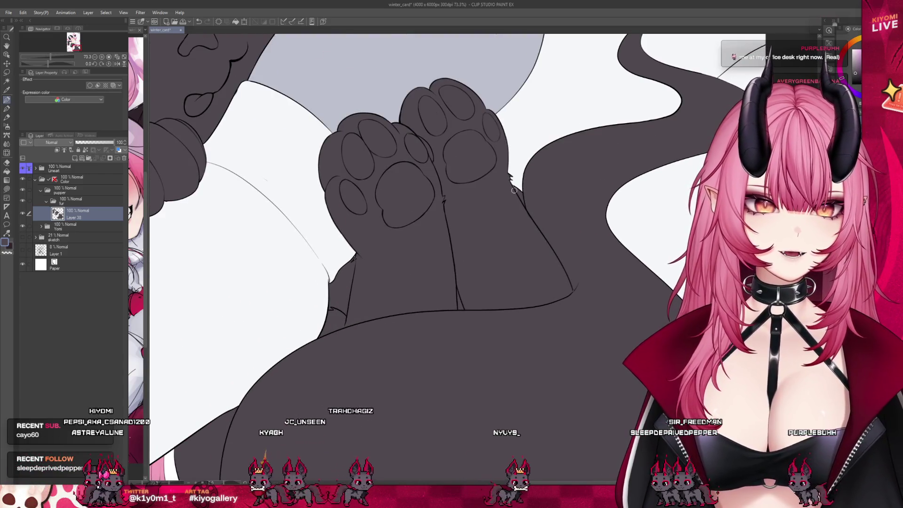
scroll(523, 164, "up", 1)
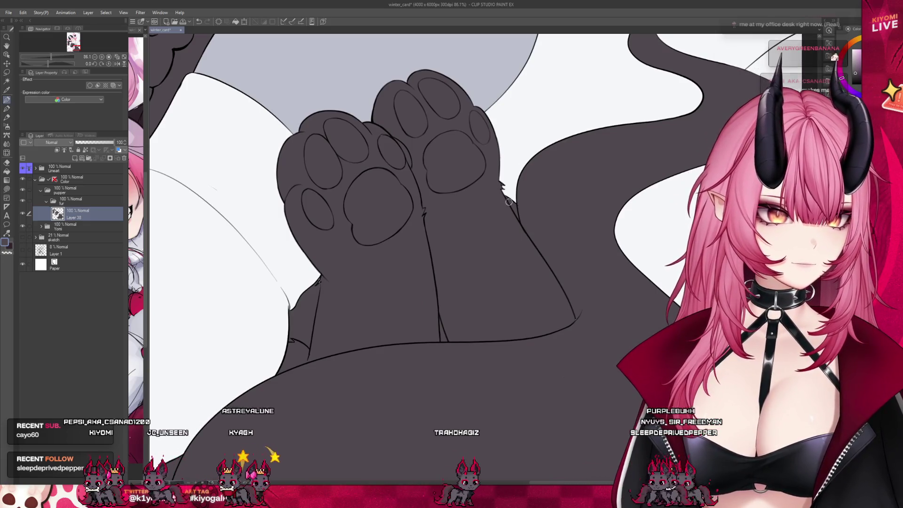
scroll(534, 181, "up", 3)
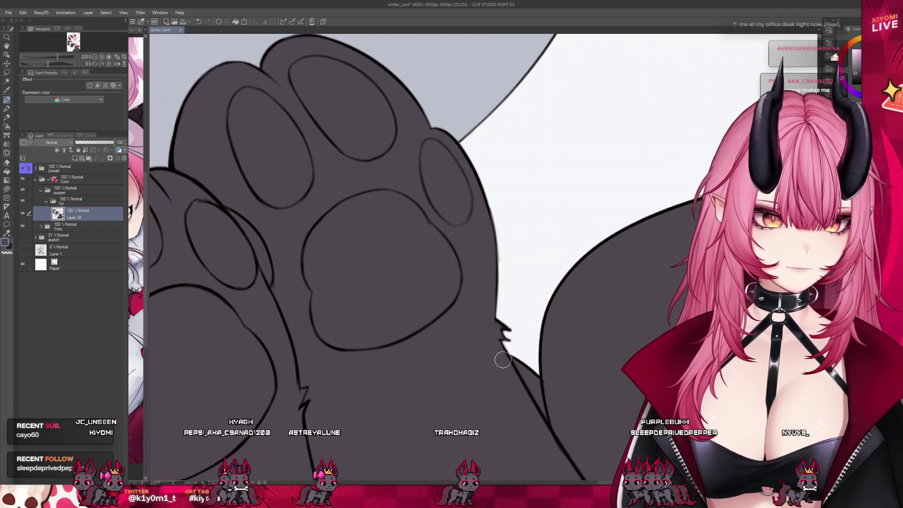
scroll(508, 305, "down", 4)
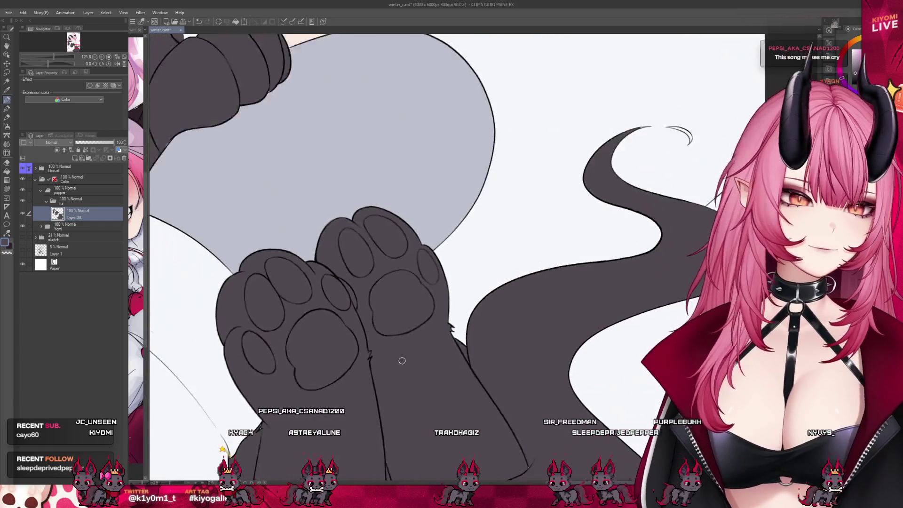
scroll(692, 110, "up", 2)
scroll(627, 127, "up", 4)
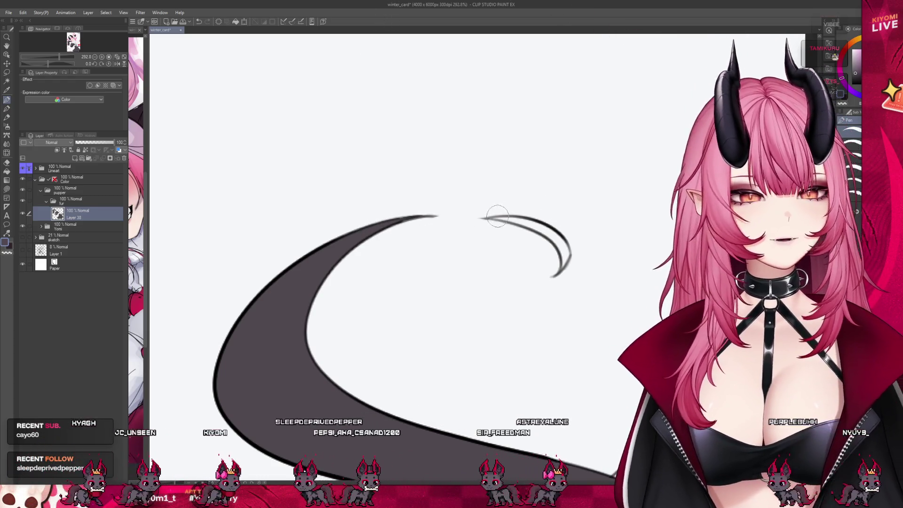
left_click_drag(482, 217, 562, 262)
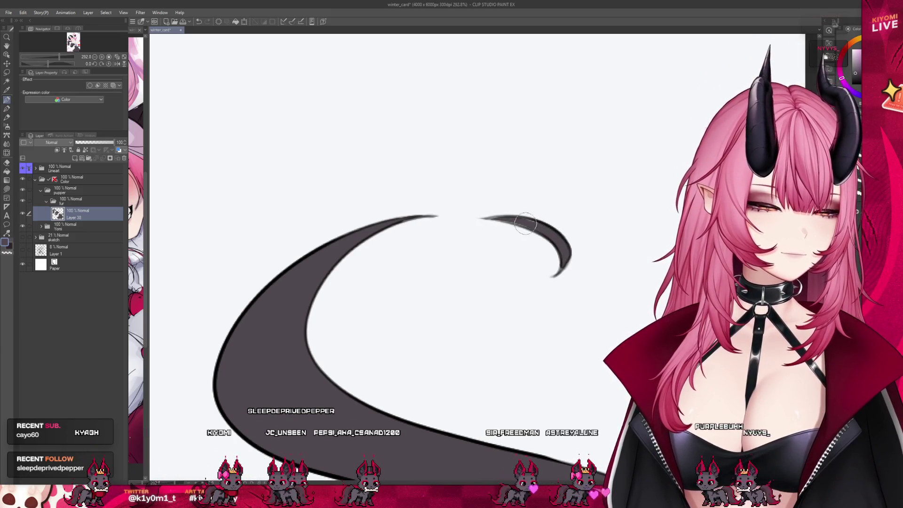
left_click_drag(495, 224, 530, 227)
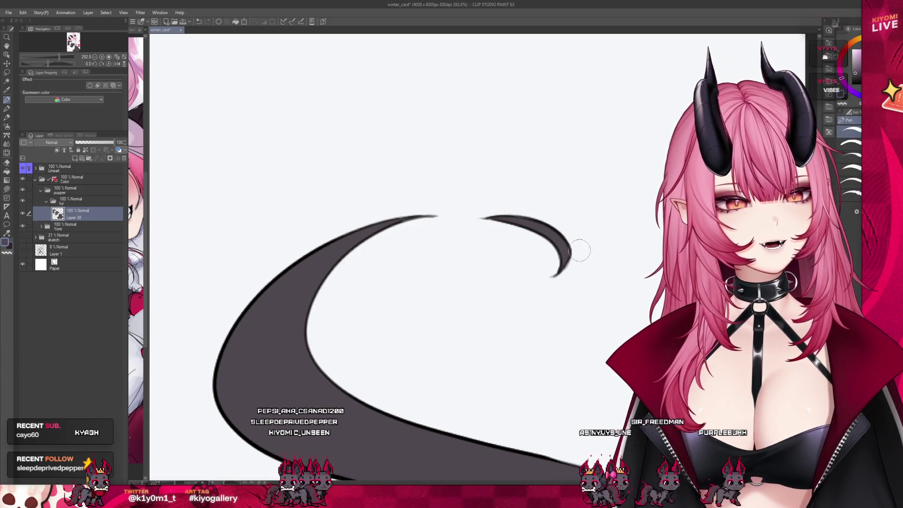
Step: Zoom out to check the tail against the whole illustration
scroll(584, 246, "down", 8)
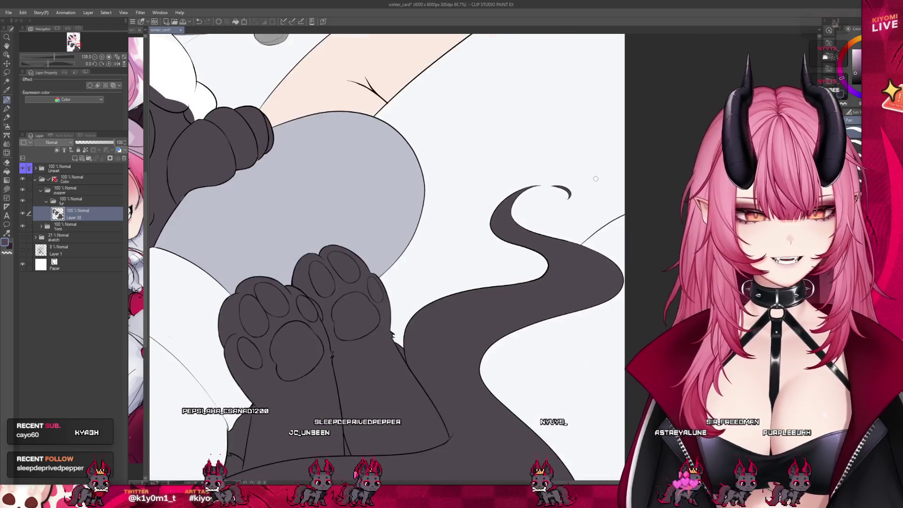
scroll(443, 208, "up", 5)
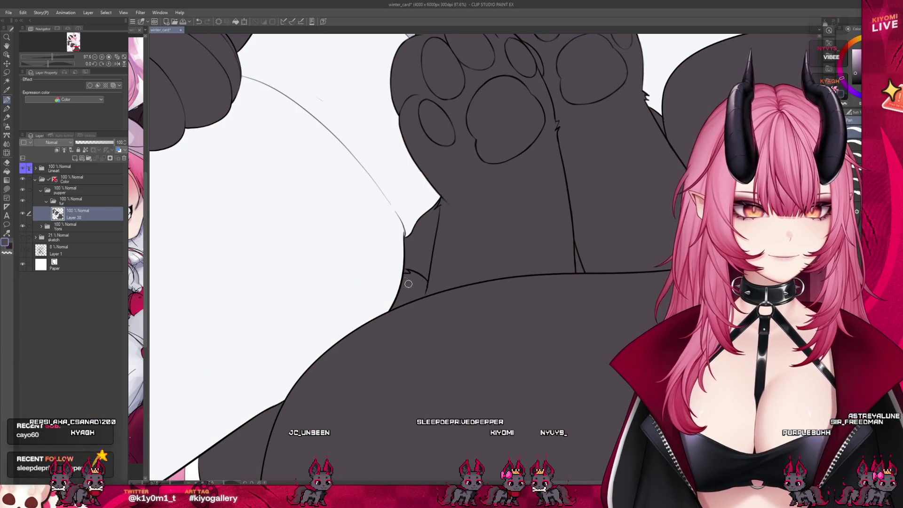
scroll(421, 304, "down", 6)
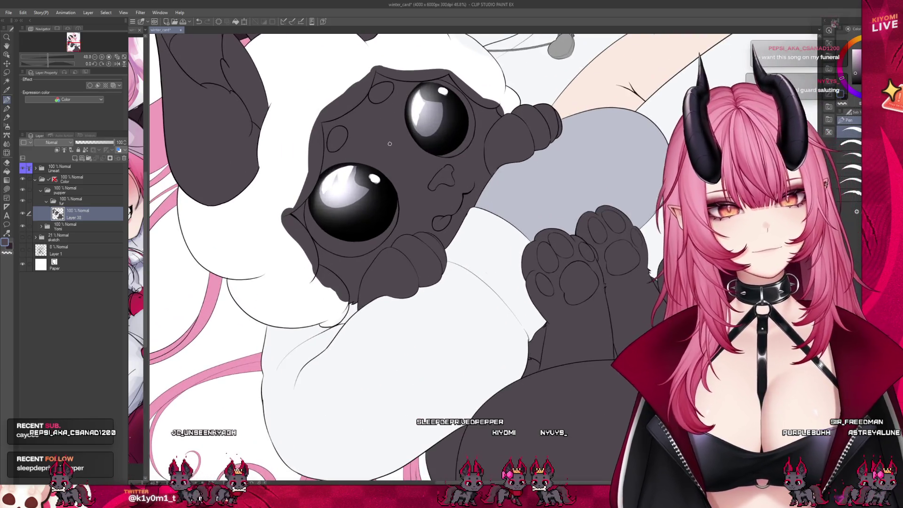
scroll(484, 288, "down", 3)
scroll(485, 288, "up", 2)
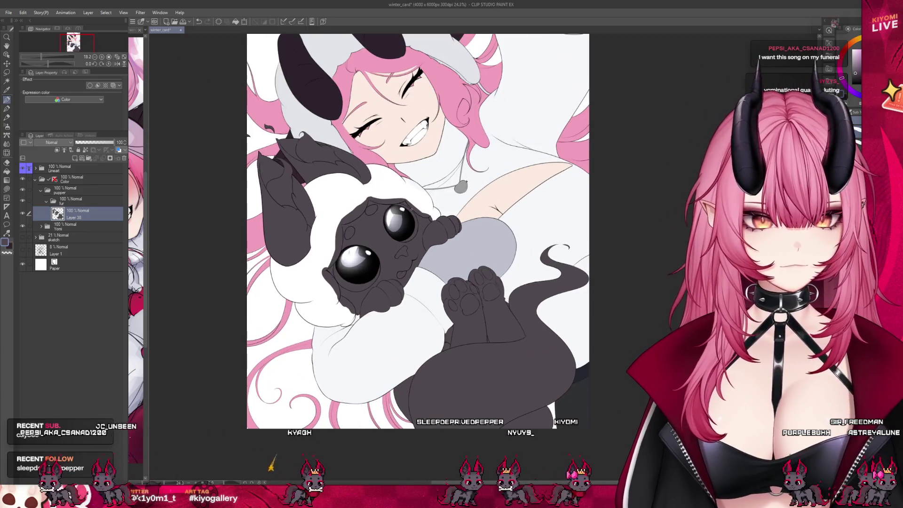
Step: Rotate the canvas view two notches with the ^ key
scroll(485, 288, "down", 3)
scroll(412, 189, "up", 1)
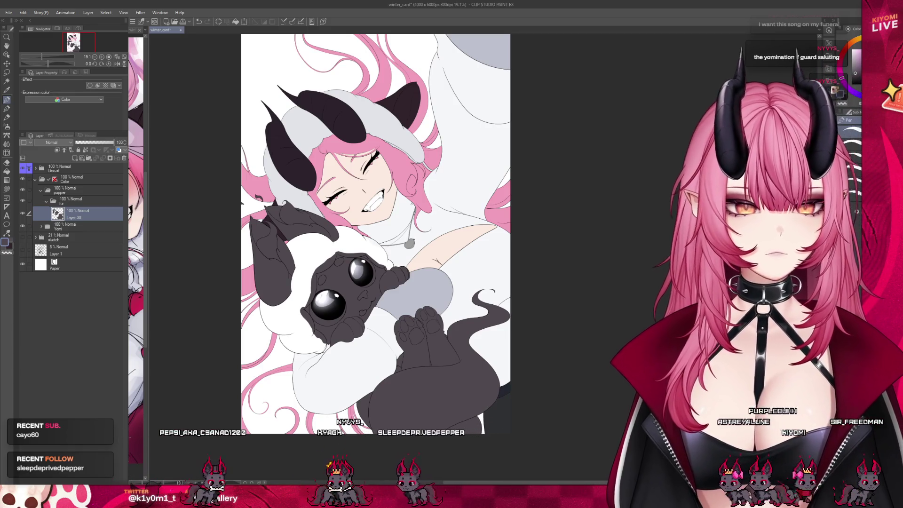
key("asciicircum")
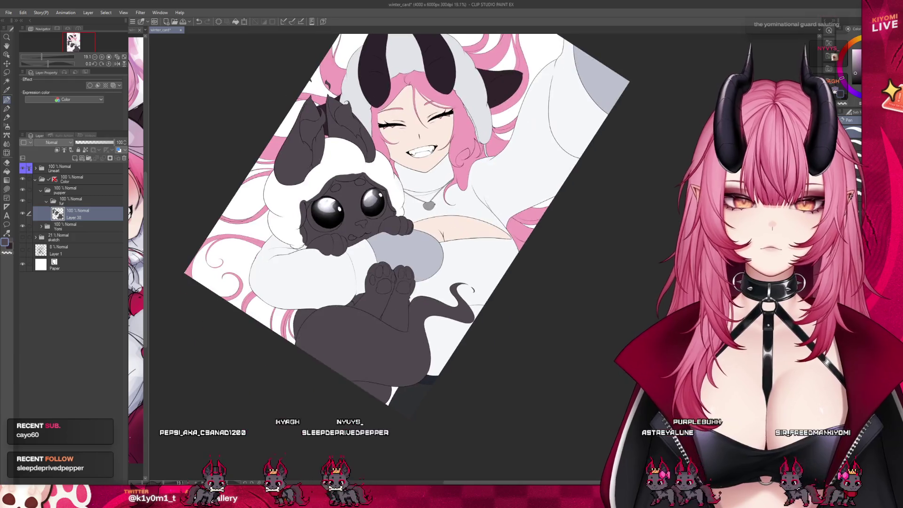
key("asciicircum")
Step: Resize the winter_card_sketch sub-view and switch focus between it and the winter card
scroll(404, 235, "up", 1)
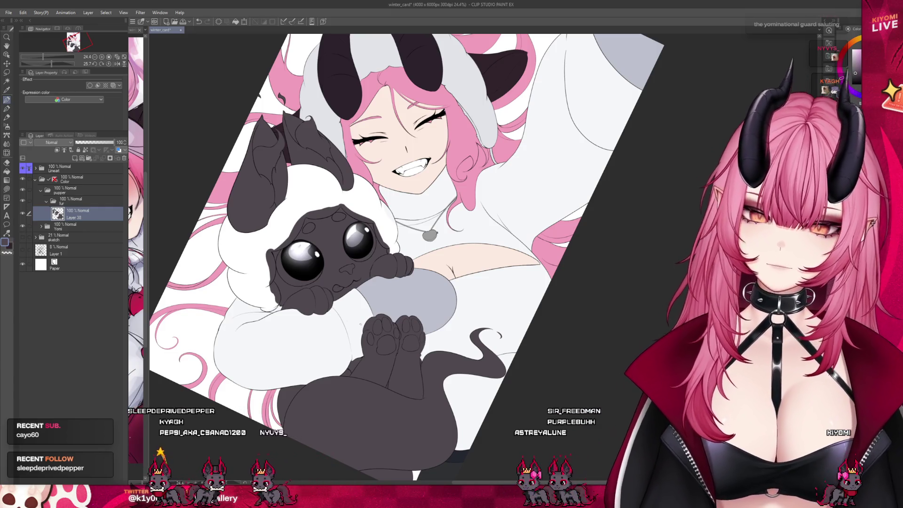
left_click_drag(146, 282, 288, 282)
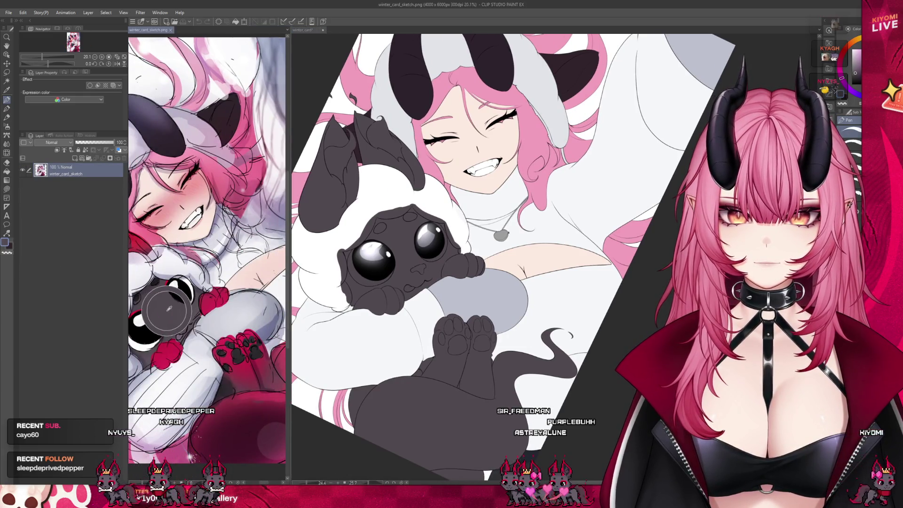
scroll(188, 327, "down", 2)
scroll(181, 326, "up", 2)
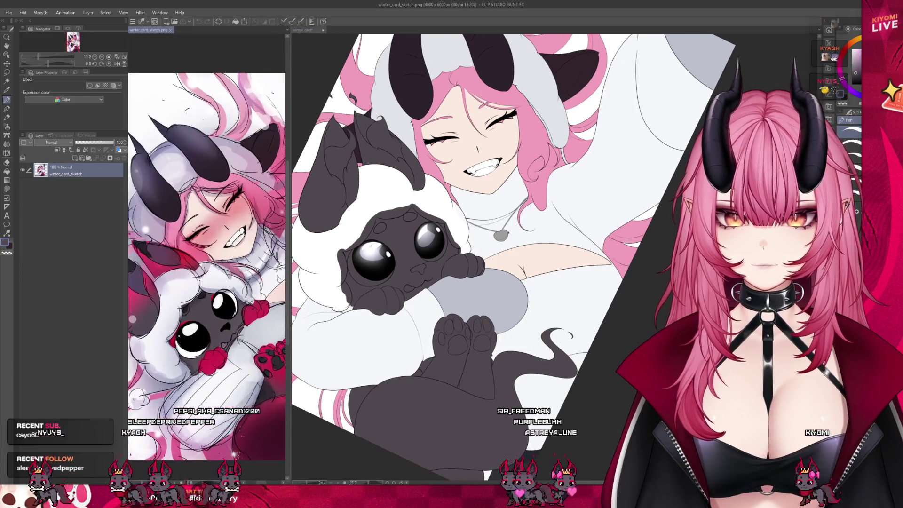
left_click_drag(289, 278, 184, 278)
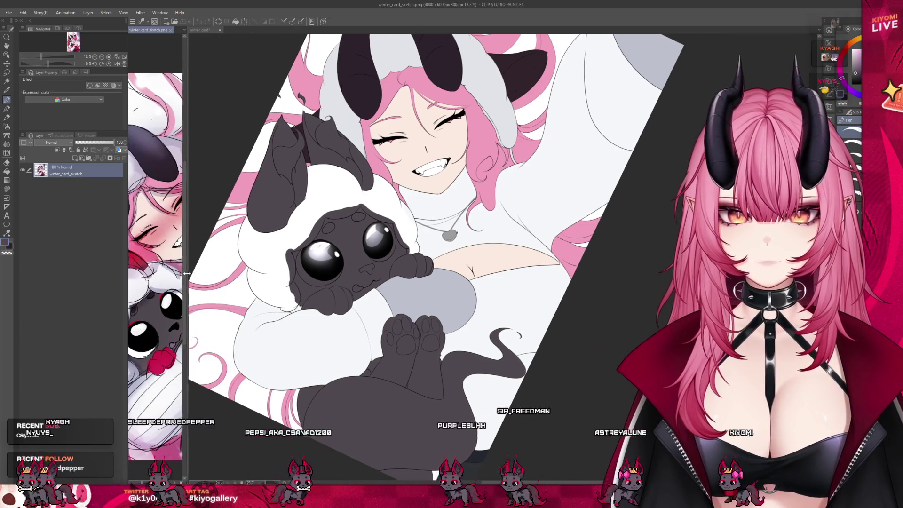
left_click(230, 41)
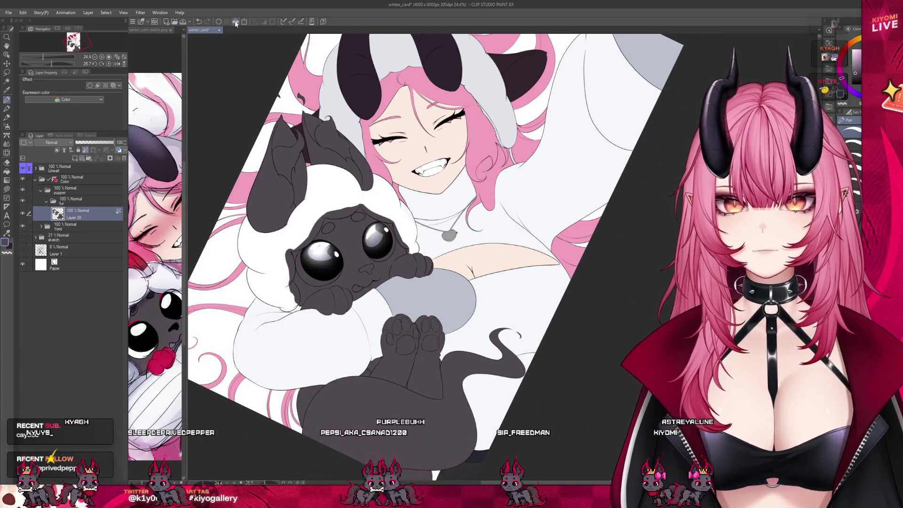
left_click(168, 325)
left_click(352, 237)
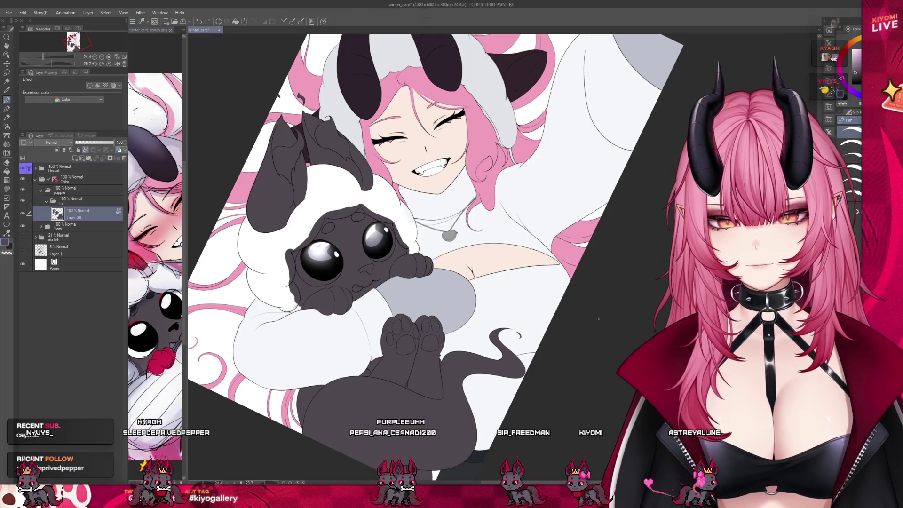
Step: Widen the sub-view again and open Anubytes_Ref.png in it
scroll(353, 237, "up", 1)
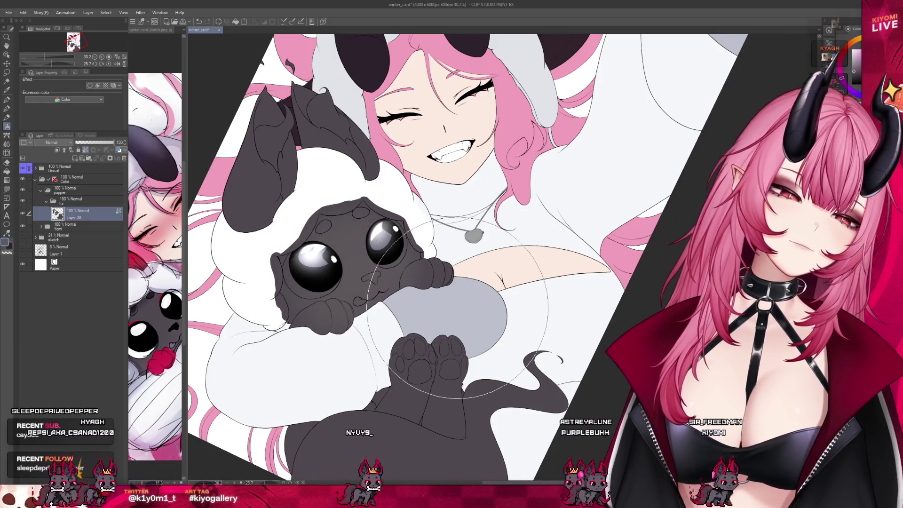
scroll(343, 219, "down", 3)
scroll(344, 218, "up", 2)
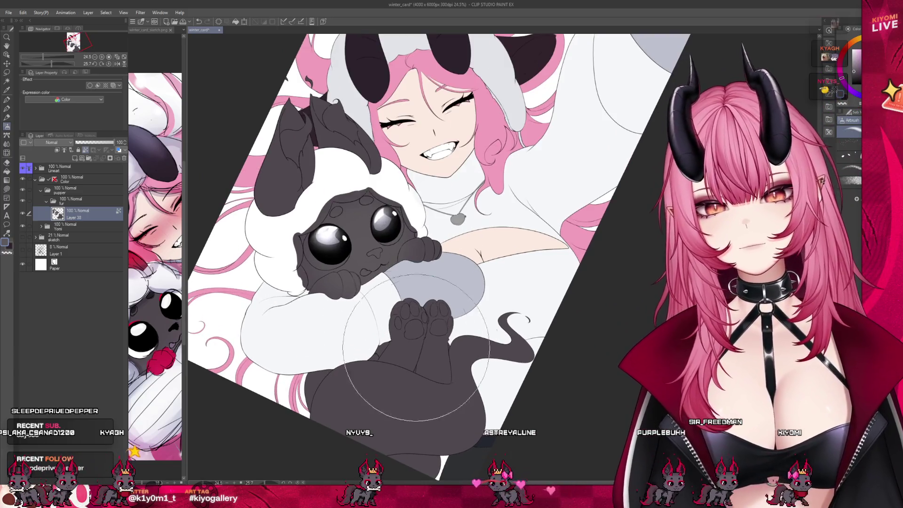
left_click_drag(184, 95, 277, 95)
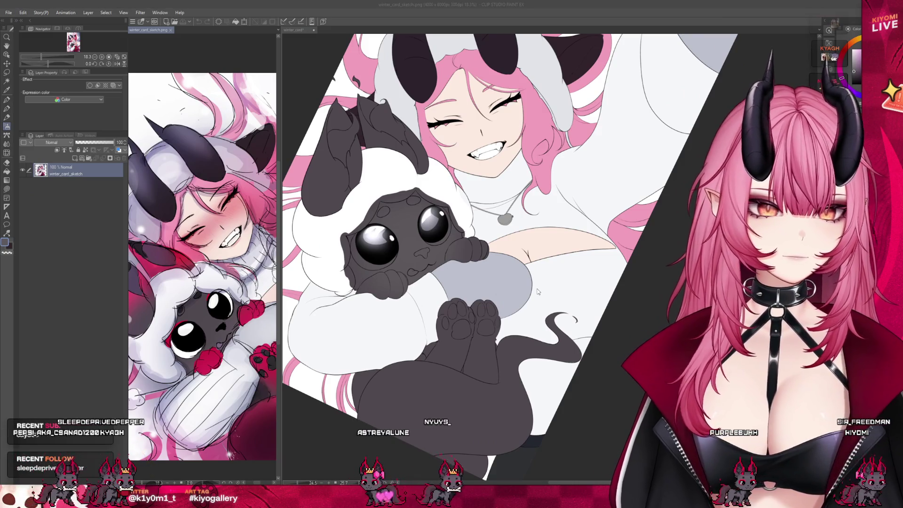
left_click_drag(345, 236, 226, 263)
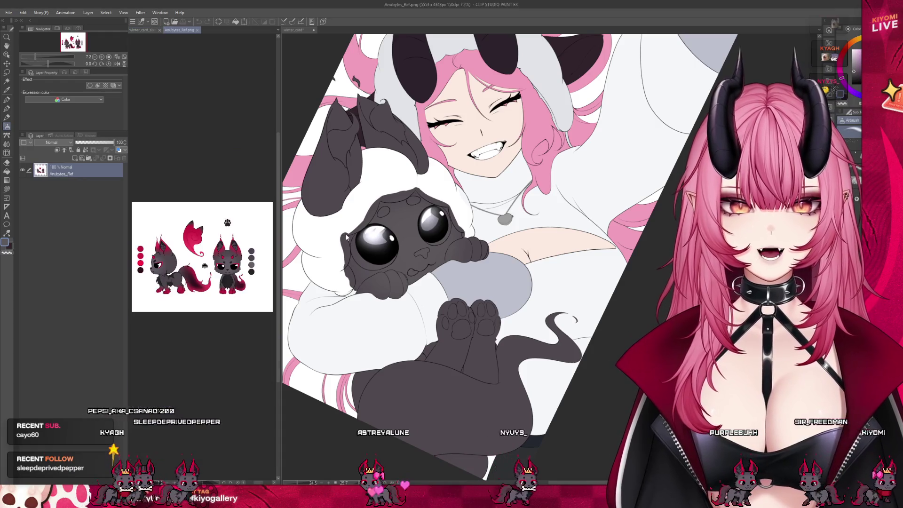
Step: Toggle the sub-view between the sketch and Anubytes_Ref.png, then narrow it and select Layer 38
scroll(237, 275, "up", 5)
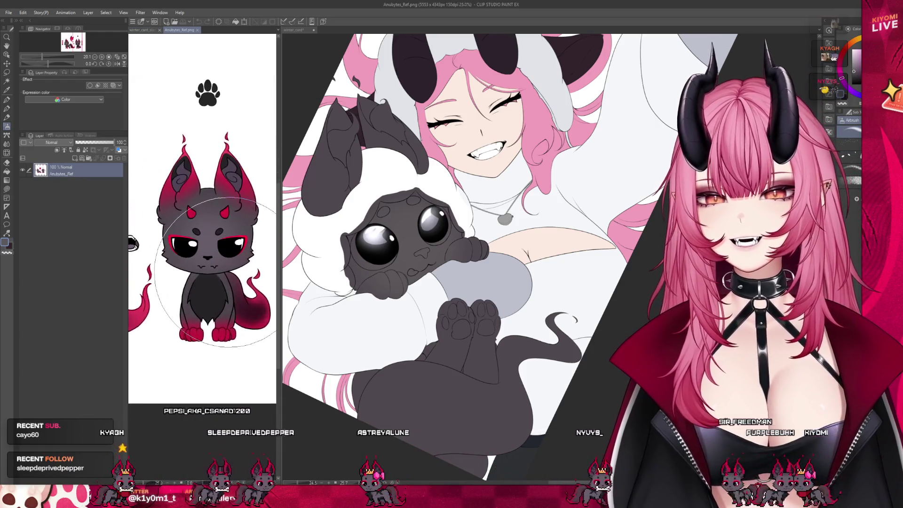
key("ctrl+Tab")
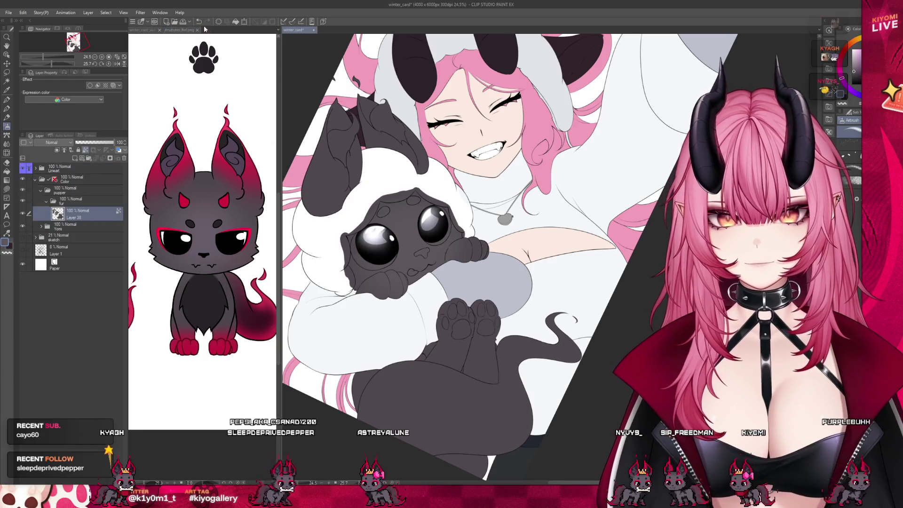
scroll(198, 296, "up", 3)
scroll(198, 291, "down", 1)
scroll(198, 287, "up", 2)
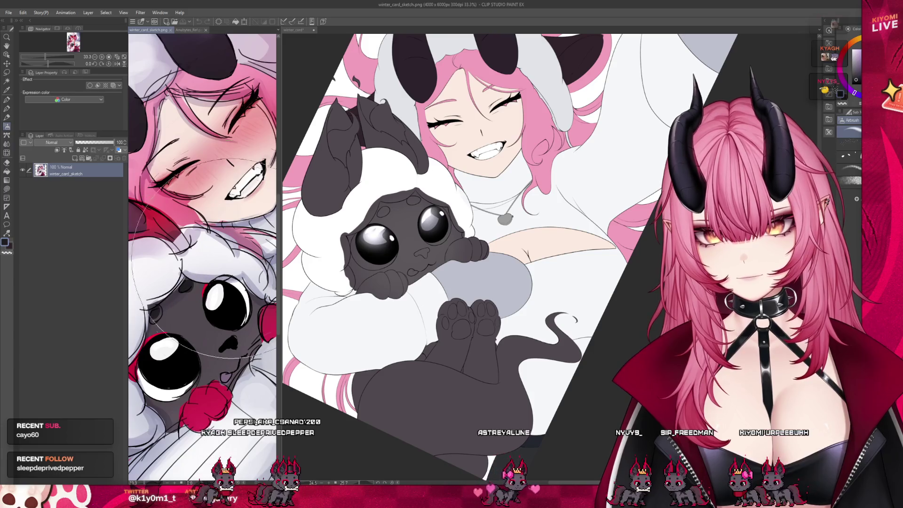
key("ctrl+Tab")
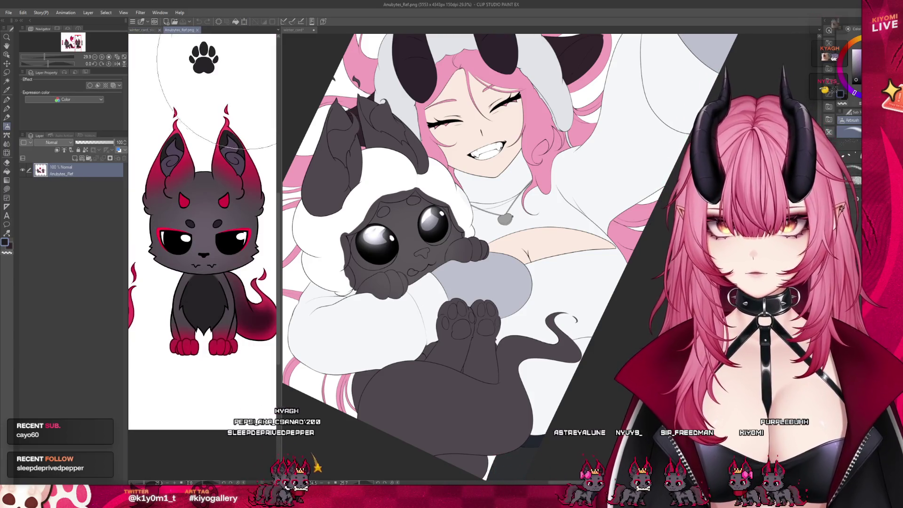
left_click_drag(278, 63, 142, 66)
left_click(89, 216)
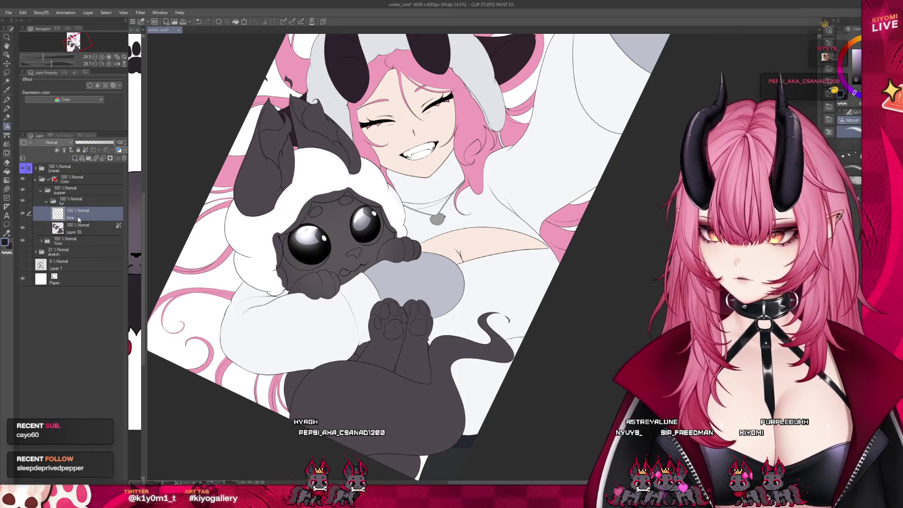
Step: Fill the creature's left and right forehead spots dark
key("p")
scroll(326, 203, "up", 2)
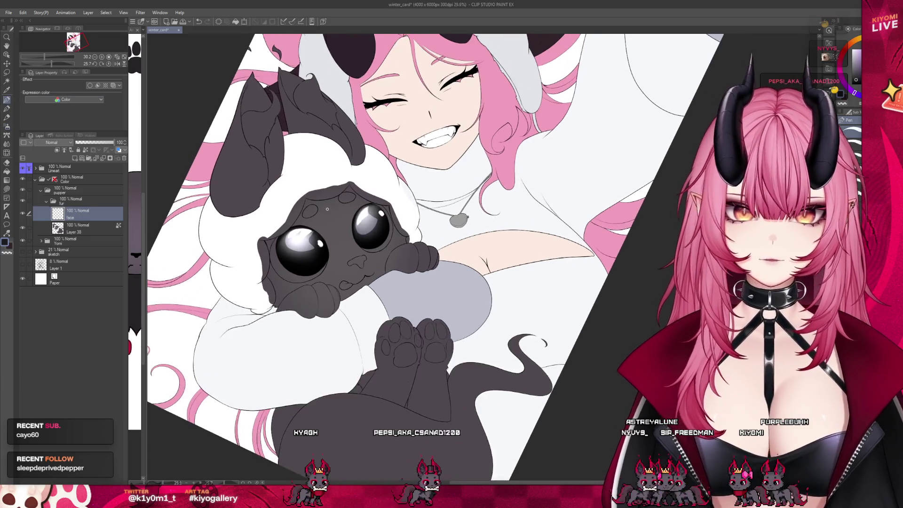
scroll(326, 203, "up", 8)
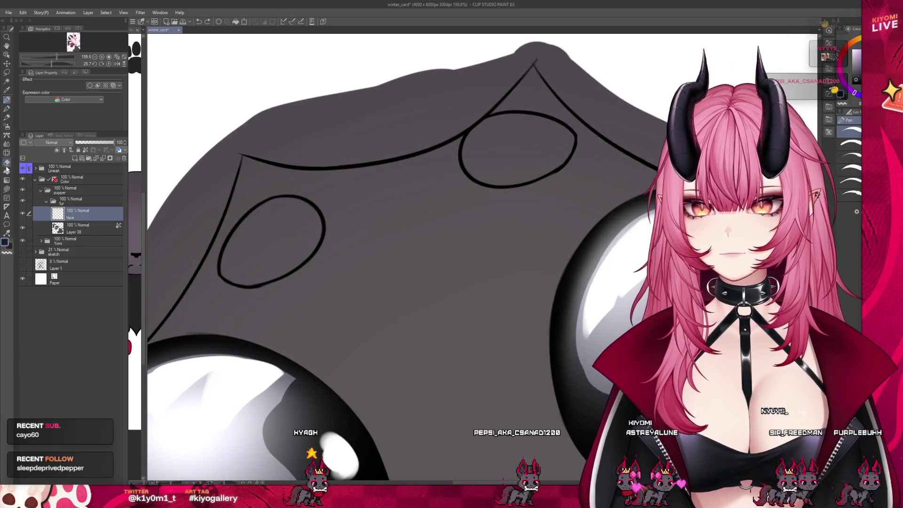
left_click(280, 236)
left_click(529, 149)
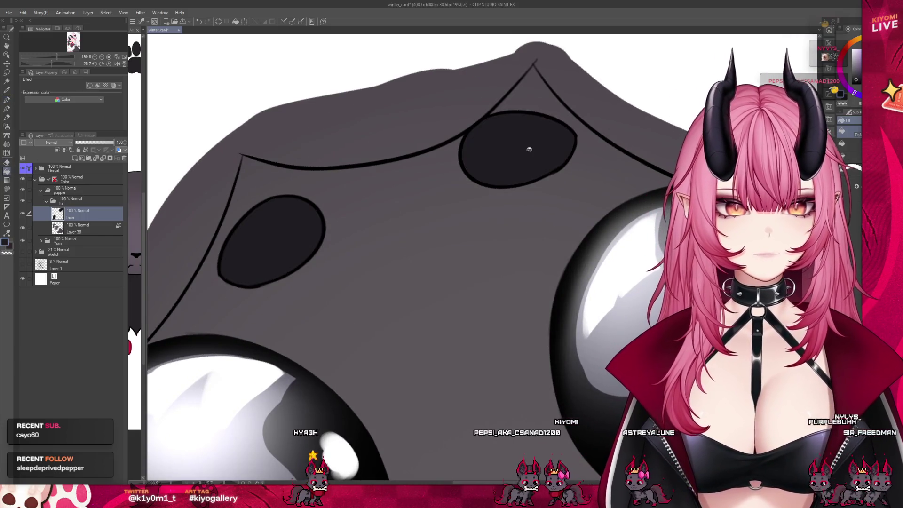
Step: Enlarge the reference for comparison, tint the tongue pink, then narrow the reference again
scroll(491, 131, "down", 3)
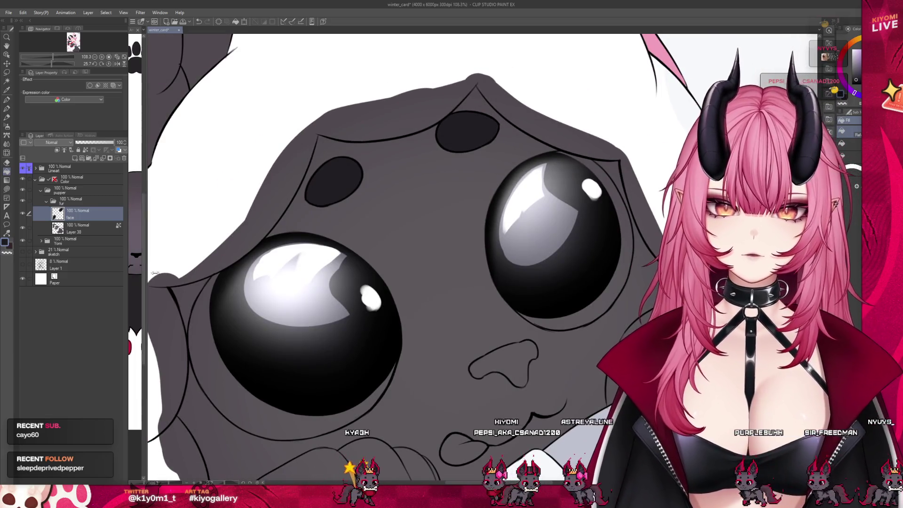
scroll(374, 249, "down", 3)
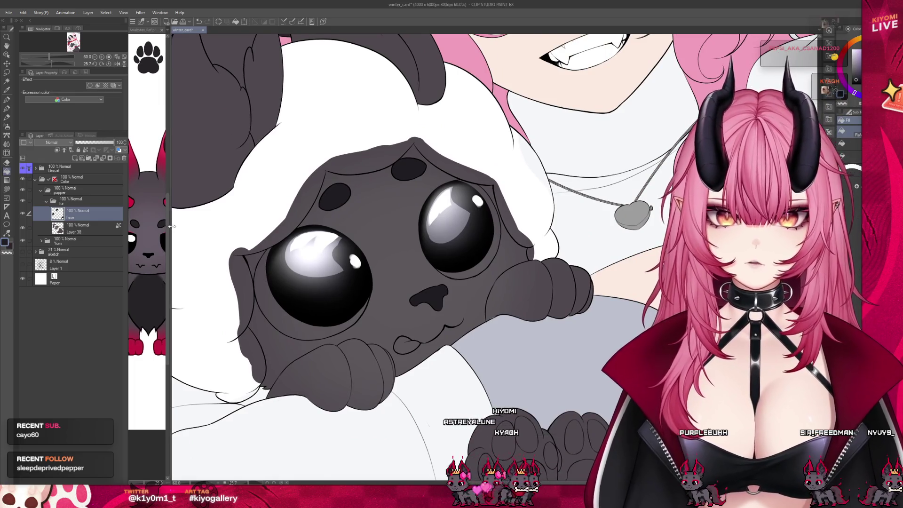
left_click_drag(168, 223, 314, 222)
left_click(480, 342)
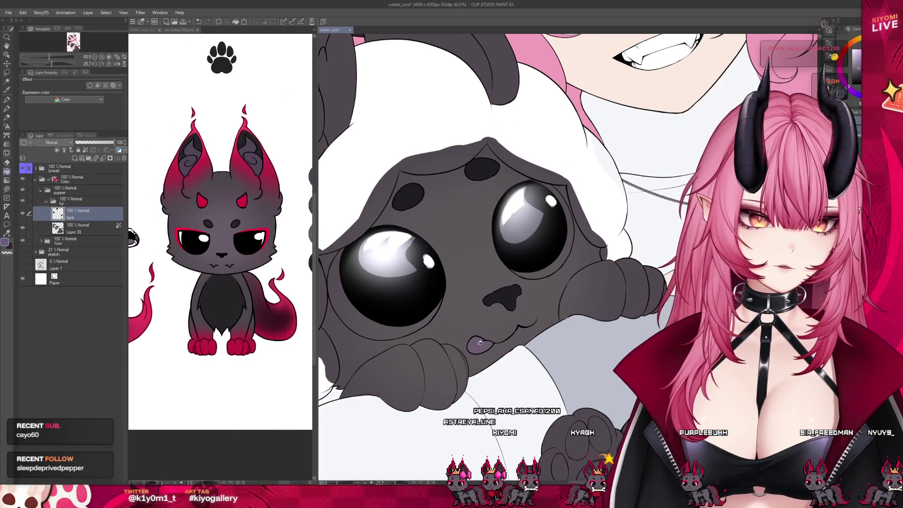
left_click_drag(320, 249, 157, 250)
Step: Fill the left paw's main pad and its four toe pads dark
scroll(380, 212, "down", 2)
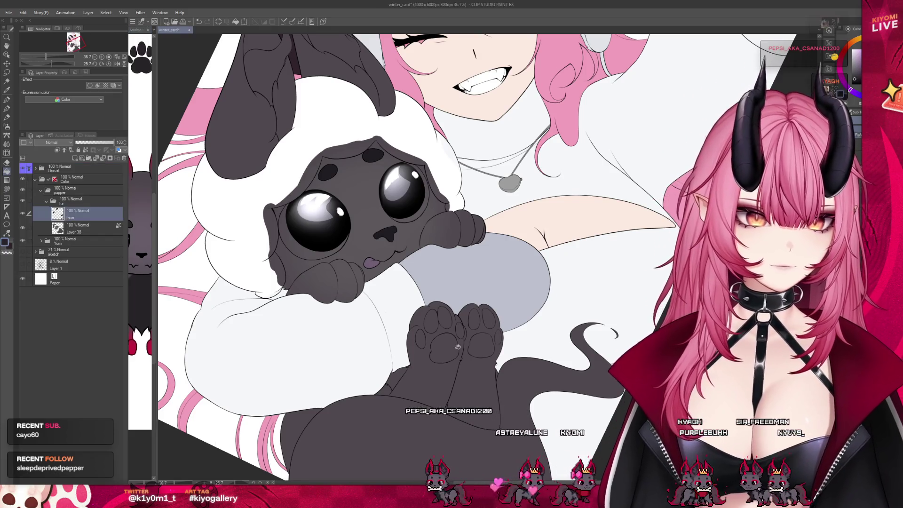
scroll(457, 350, "up", 1)
scroll(457, 351, "up", 2)
left_click(437, 345)
left_click(394, 330)
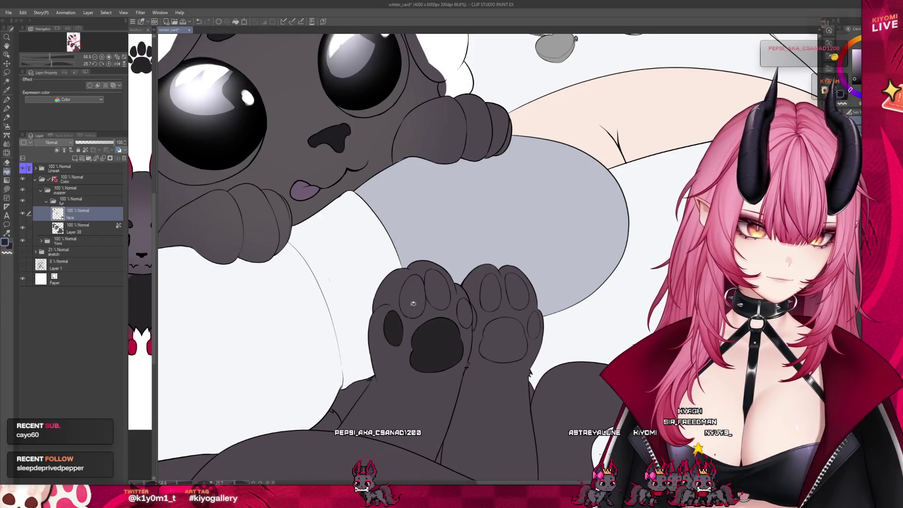
left_click(413, 296)
left_click(435, 291)
left_click(466, 311)
Step: Fill the right paw's main pad dark grey and zoom to check the result
left_click(522, 332)
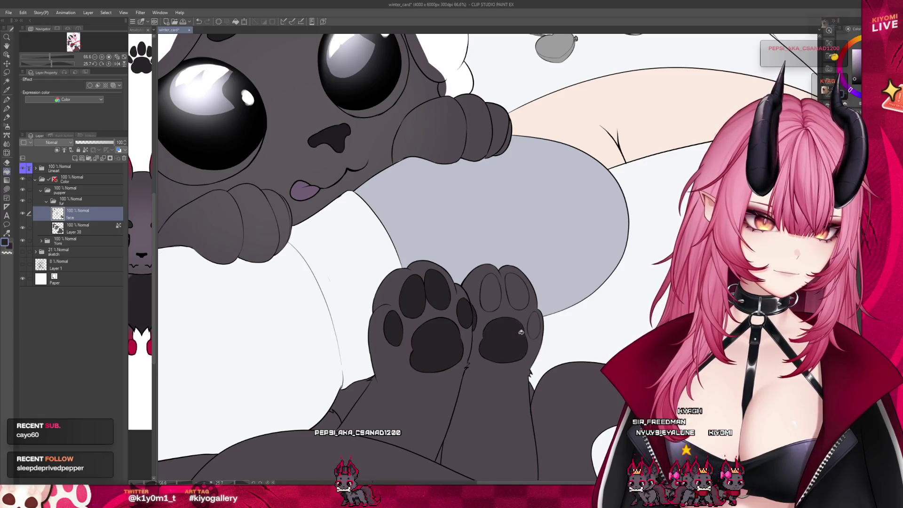
scroll(491, 293, "up", 4)
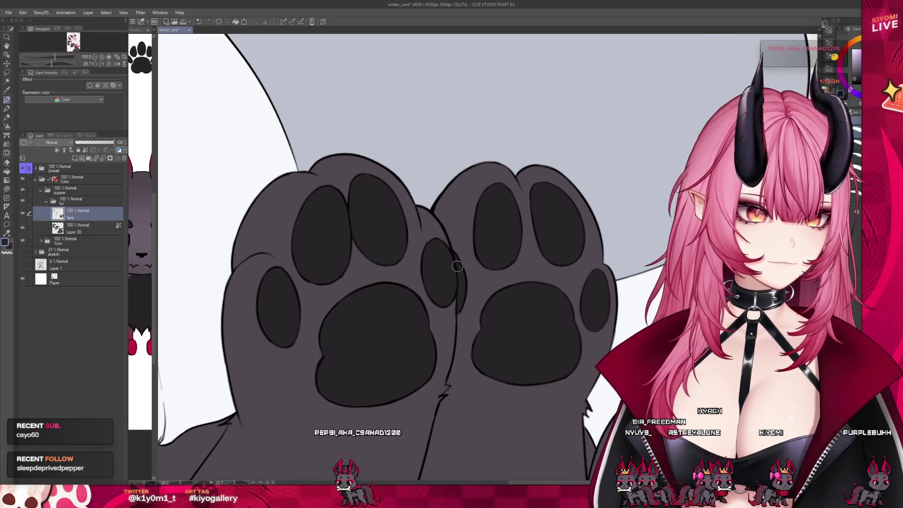
scroll(538, 340, "down", 6)
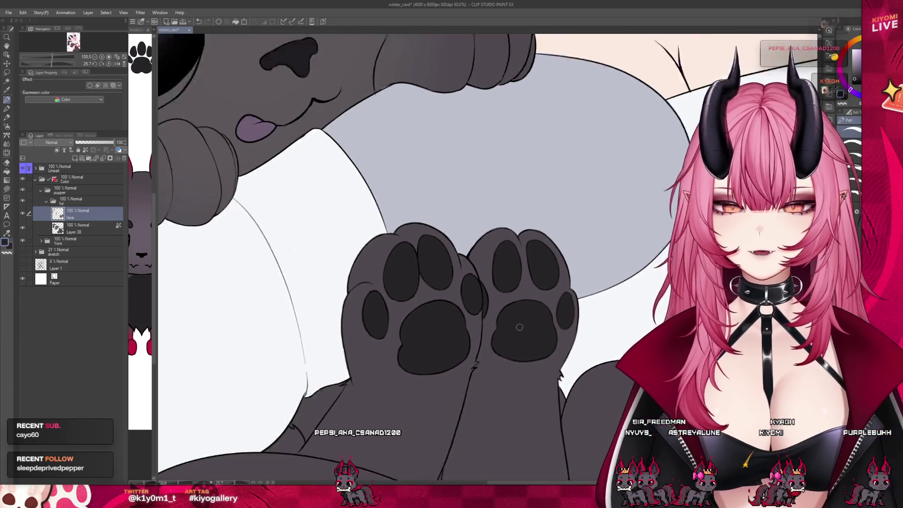
scroll(462, 385, "down", 3)
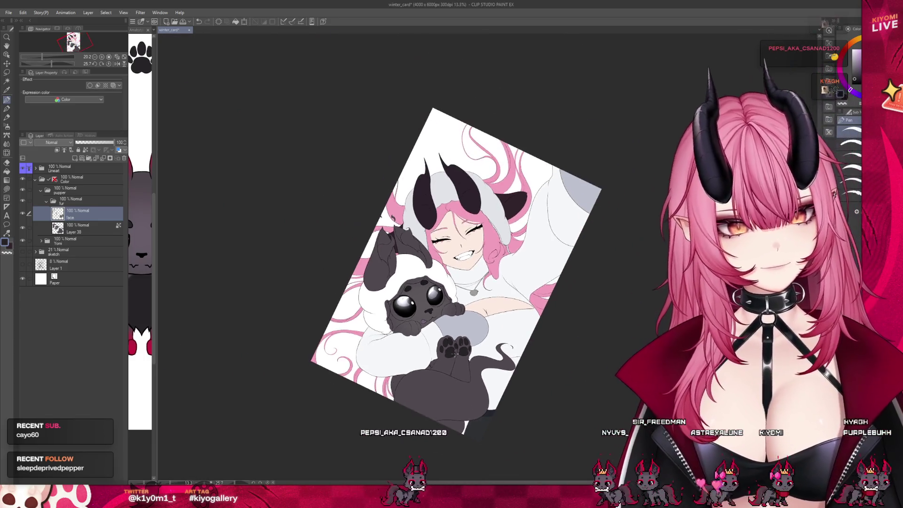
Step: Zoom out to view the whole canvas and select Layer 38 in the Layer panel
scroll(462, 385, "up", 3)
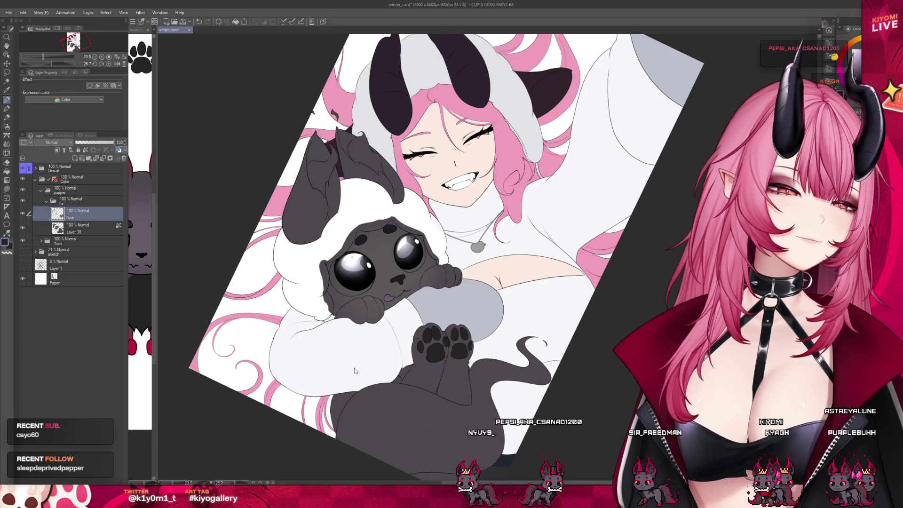
scroll(355, 371, "down", 3)
scroll(355, 371, "up", 2)
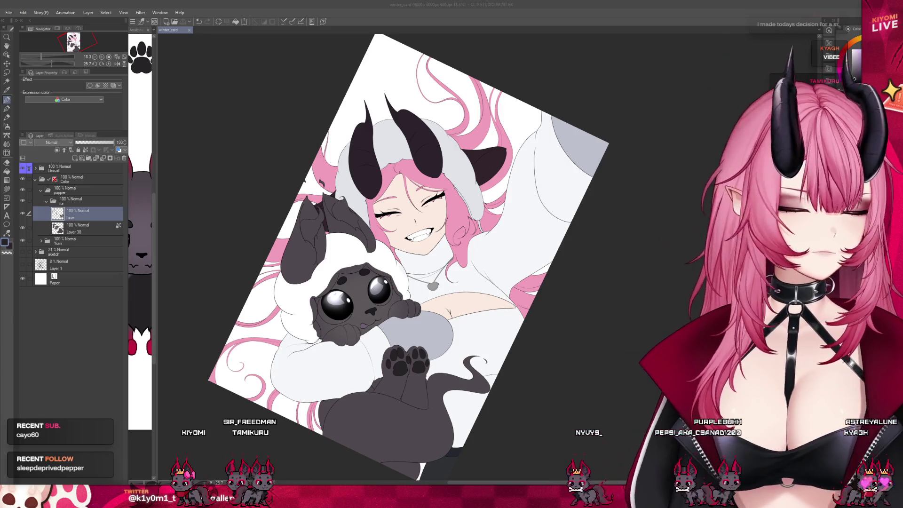
left_click(90, 229)
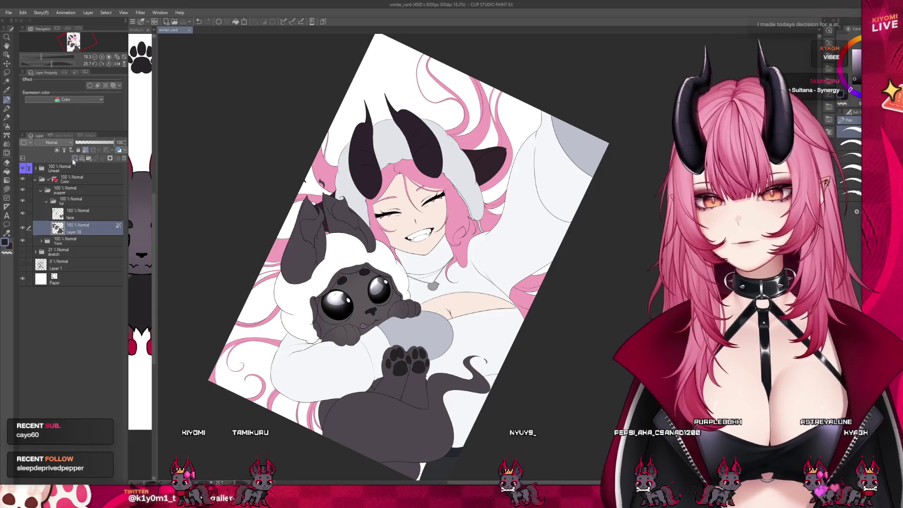
Step: Add a new layer, move it above the face layer and rename it 'sclera'
key("ctrl+shift+n")
left_click_drag(89, 232, 80, 215)
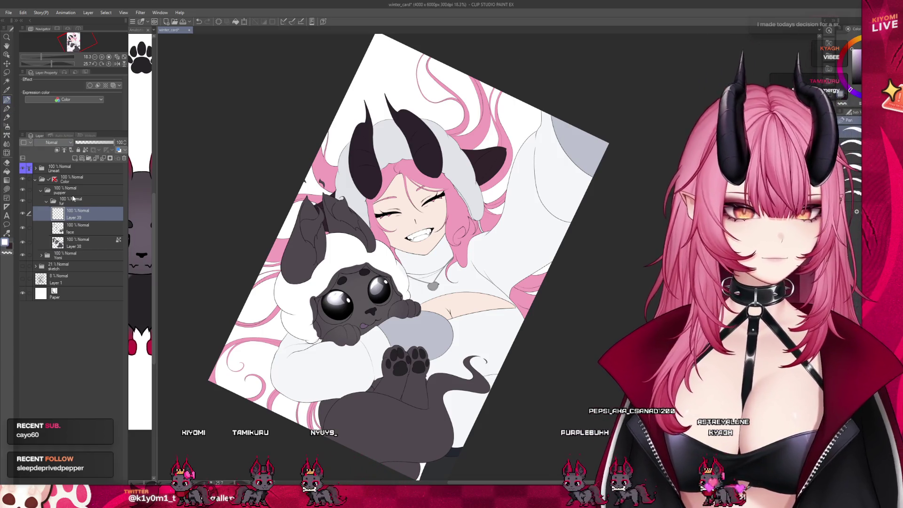
double_click(87, 218)
type("sclera")
key("Return")
Step: Fill the creature's eye whites with white on the sclera layer
scroll(371, 308, "up", 4)
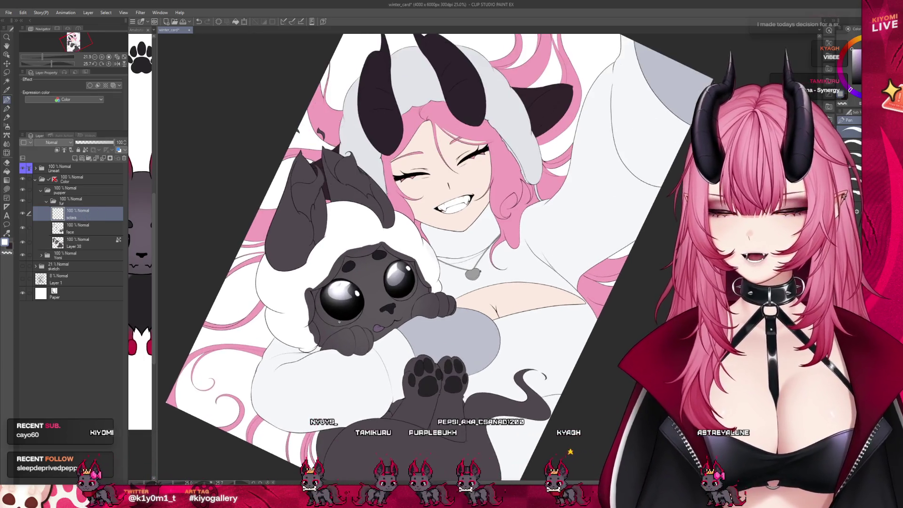
scroll(371, 308, "up", 2)
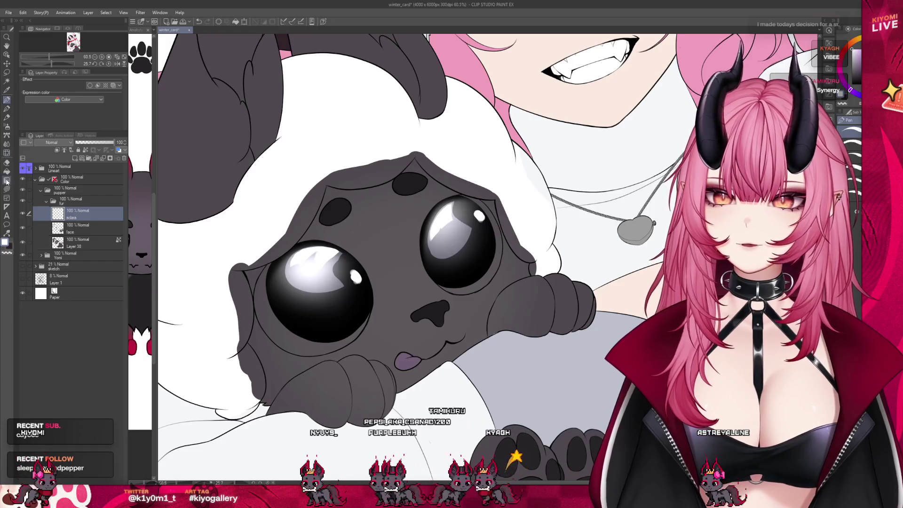
left_click(273, 330)
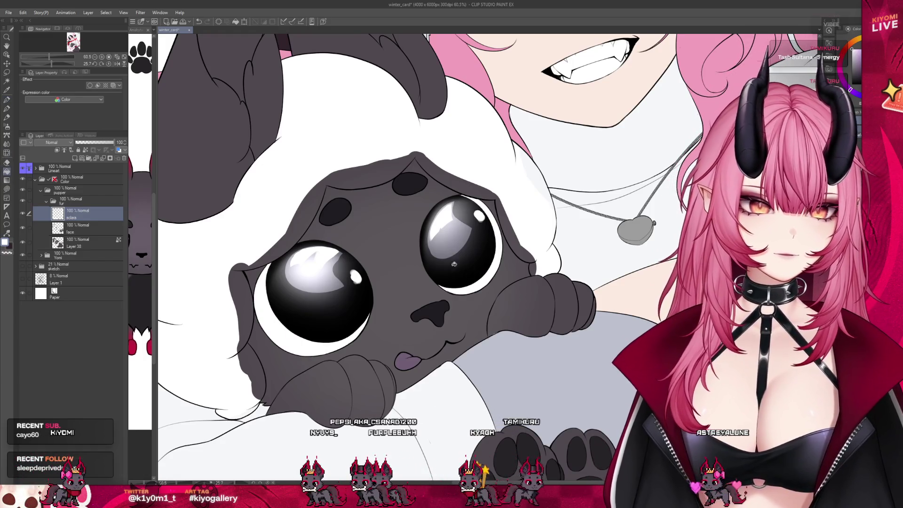
scroll(313, 282, "up", 3)
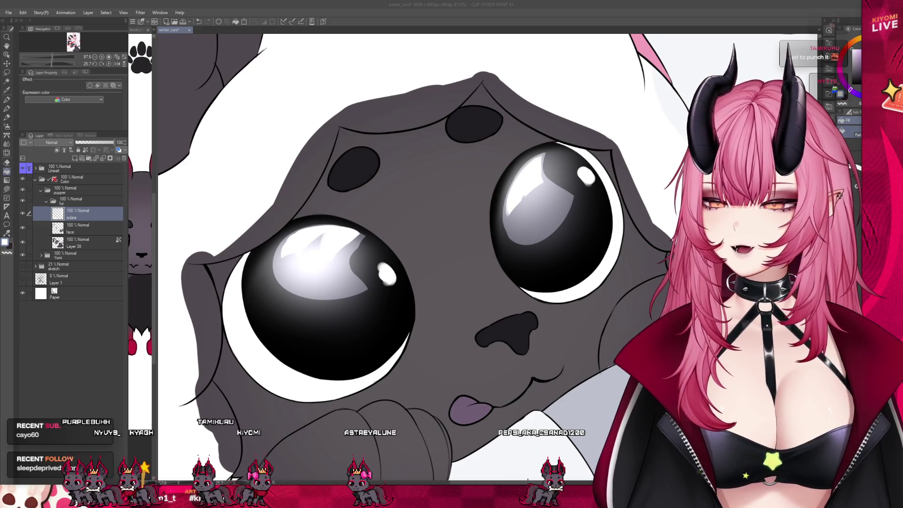
scroll(283, 274, "up", 1)
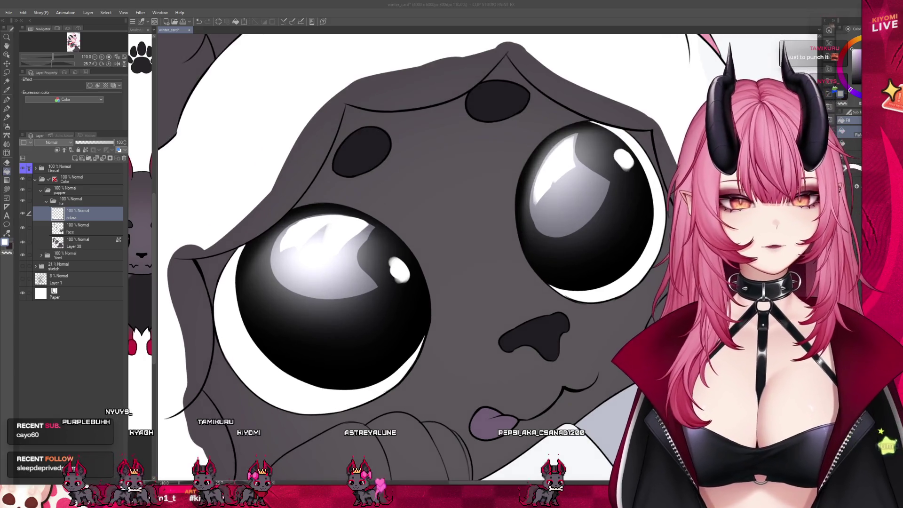
Step: Switch to the Pen, reselect Layer 38 and add a new layer above it
left_click(7, 100)
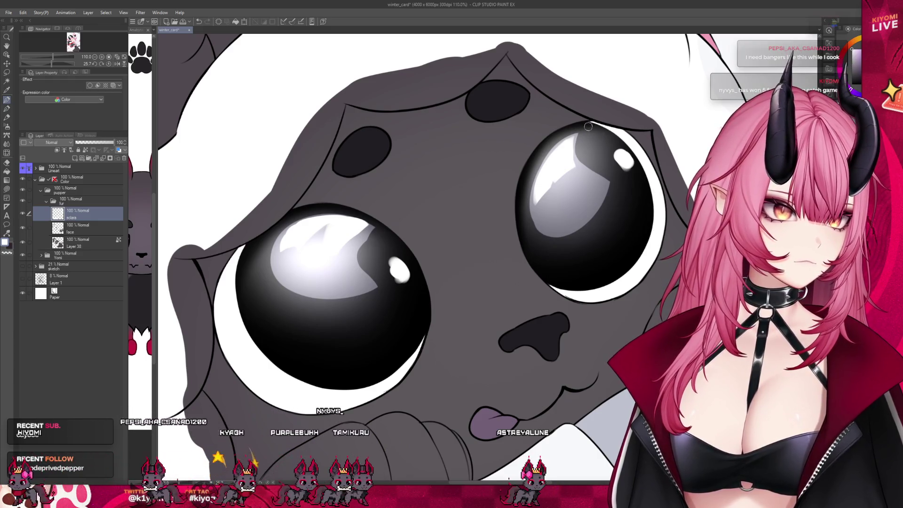
scroll(604, 176, "down", 10)
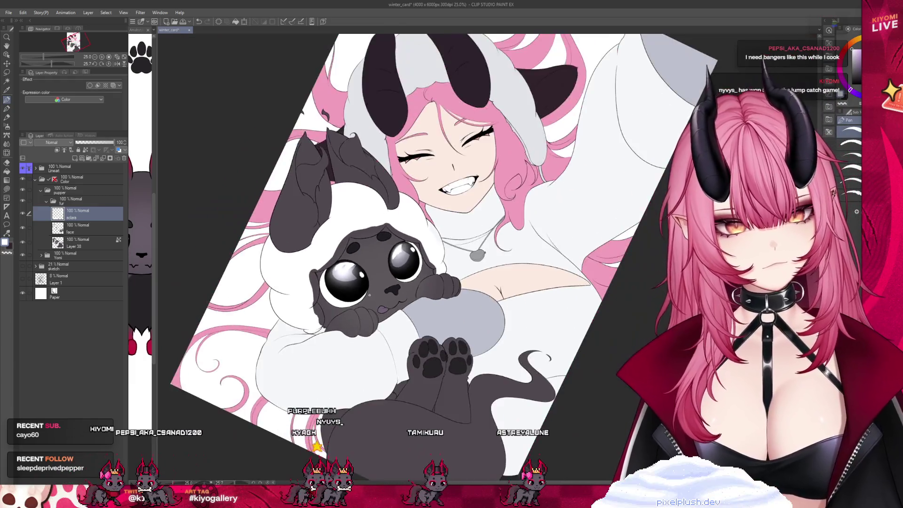
scroll(367, 286, "up", 1)
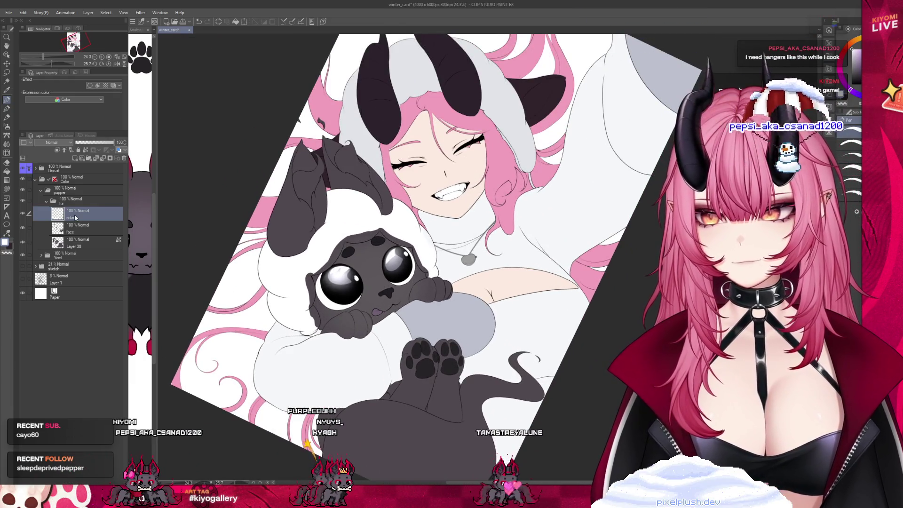
left_click(80, 242)
left_click(75, 158)
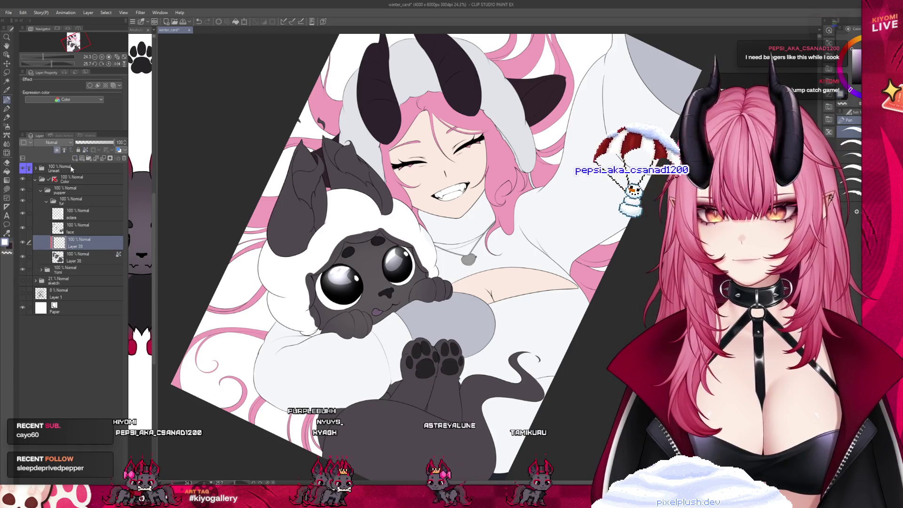
Step: Widen the reference pane to view the Anubytes_Ref.png character, then return to winter_card
left_click_drag(154, 221, 243, 223)
left_click(231, 223)
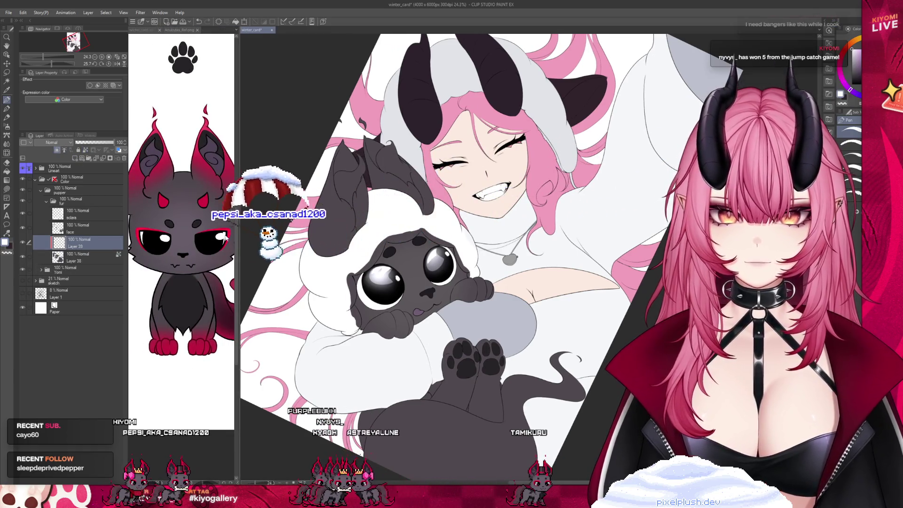
left_click(354, 234)
Step: Draw red rims along the eyelids and around the left eye, undoing a stray stroke
scroll(353, 234, "up", 4)
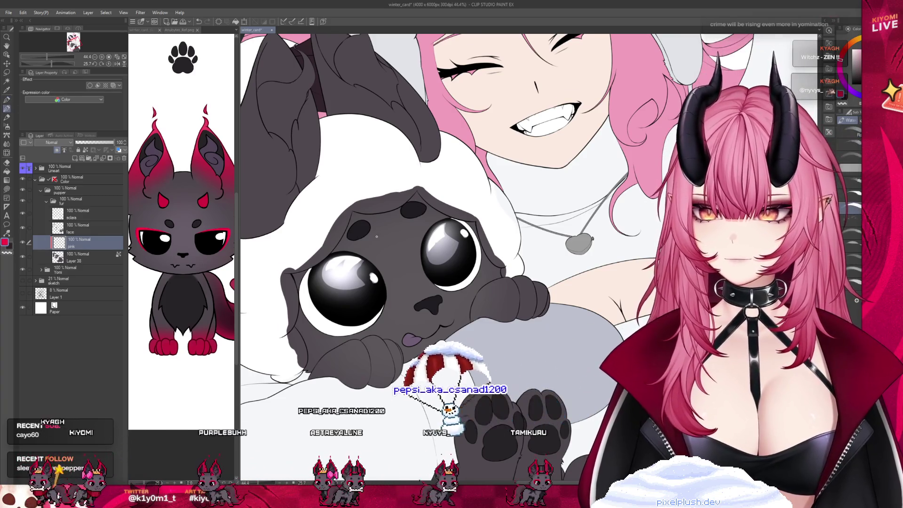
scroll(494, 208, "up", 3)
scroll(493, 208, "up", 2)
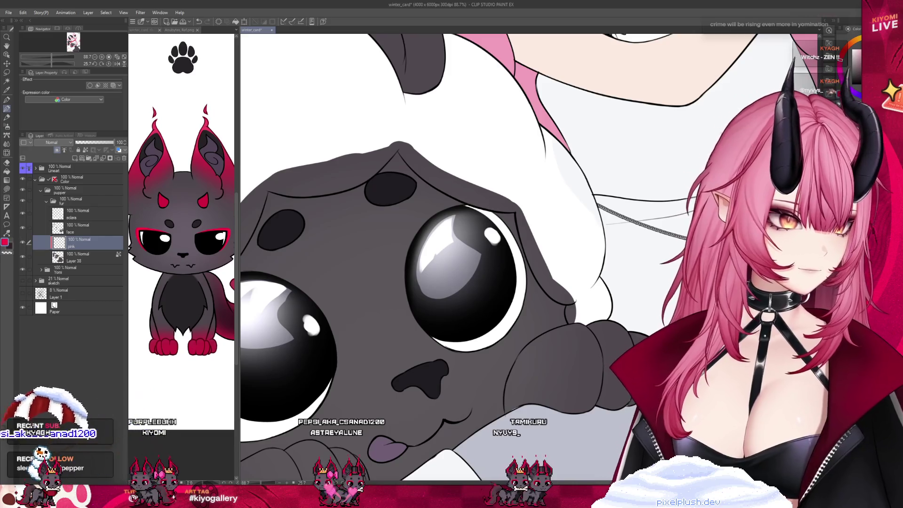
left_click_drag(446, 208, 482, 201)
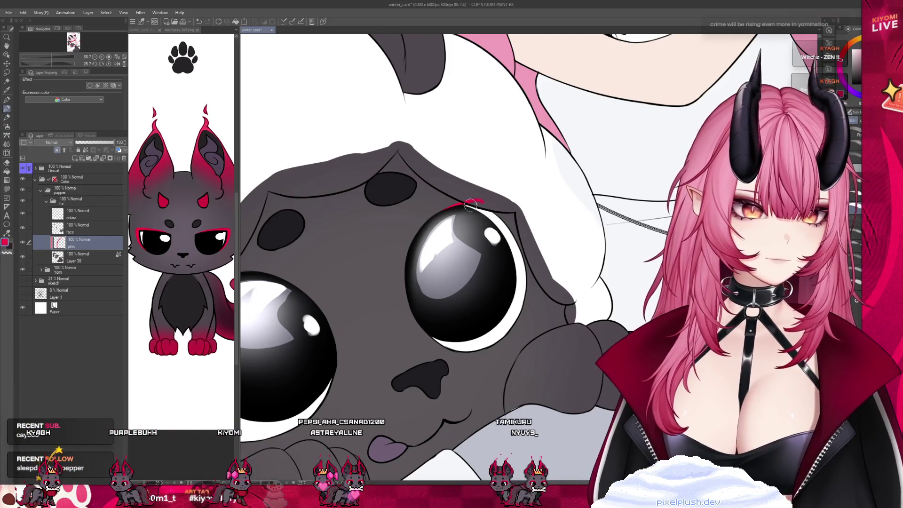
key("ctrl+z")
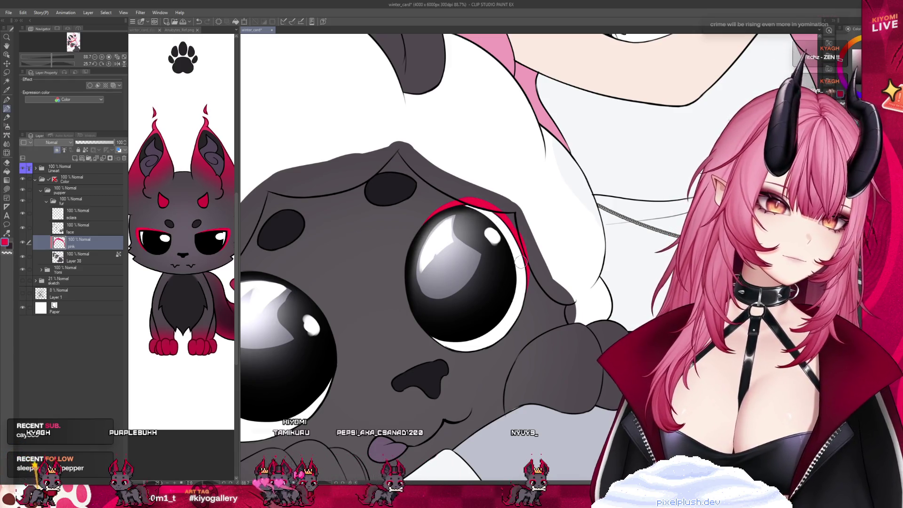
scroll(324, 307, "down", 2)
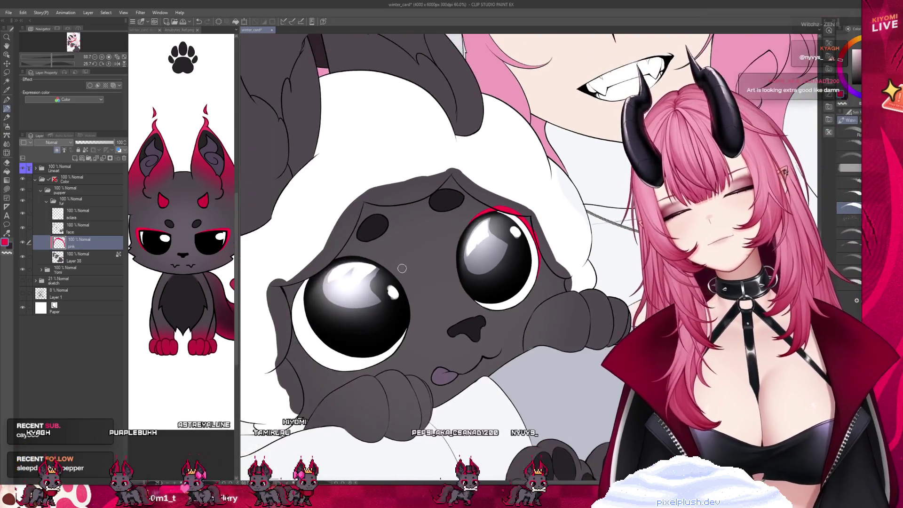
scroll(325, 307, "up", 1)
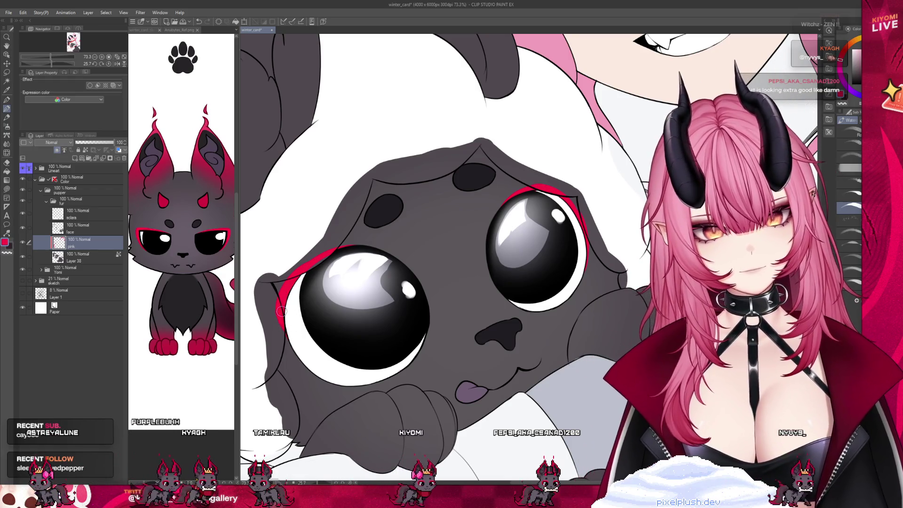
left_click_drag(296, 356, 344, 384)
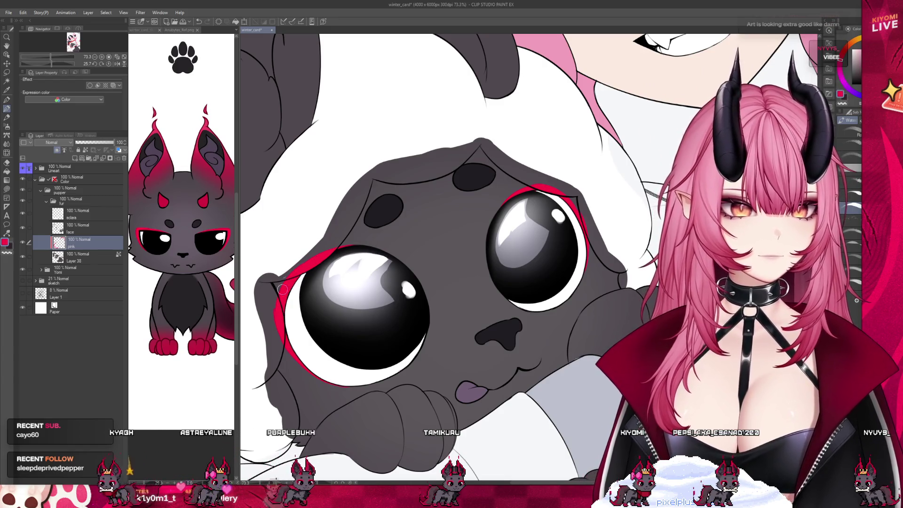
scroll(342, 247, "down", 5)
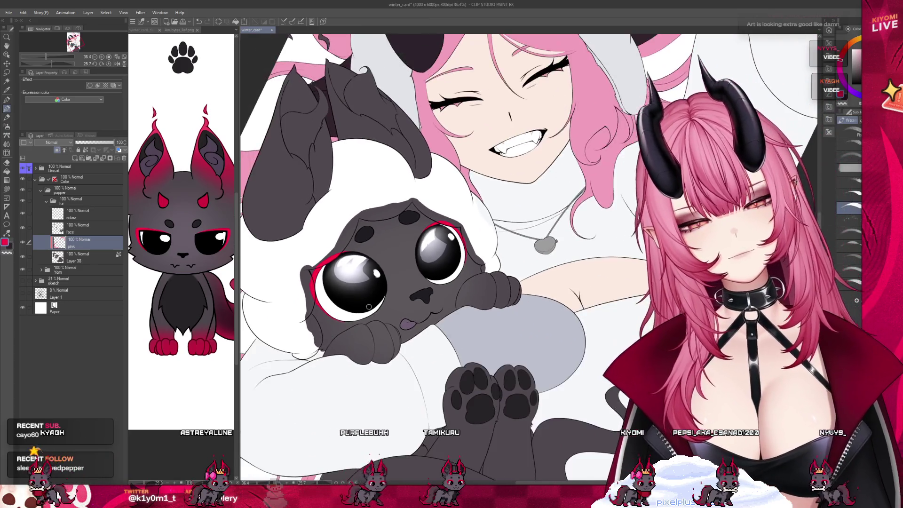
Step: Glance at the reference character, then return to the winter card
scroll(397, 327, "down", 1)
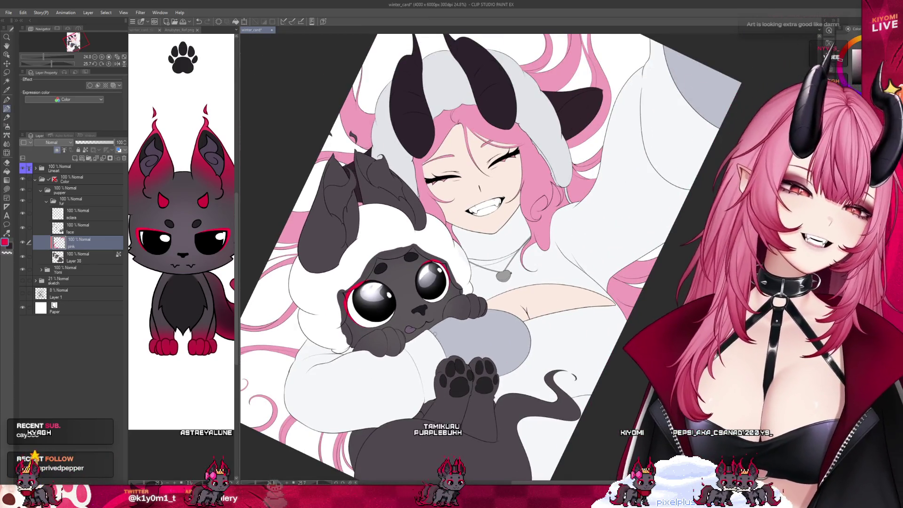
scroll(349, 136, "up", 2)
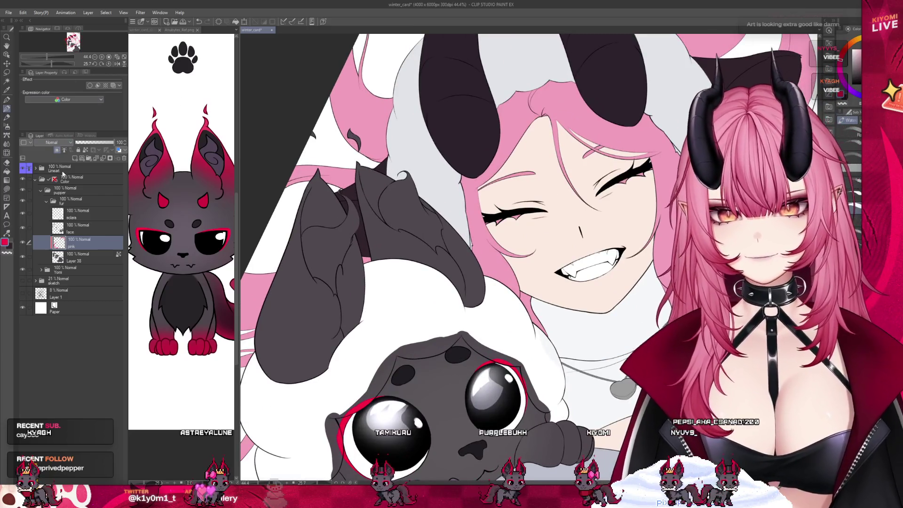
left_click(170, 192)
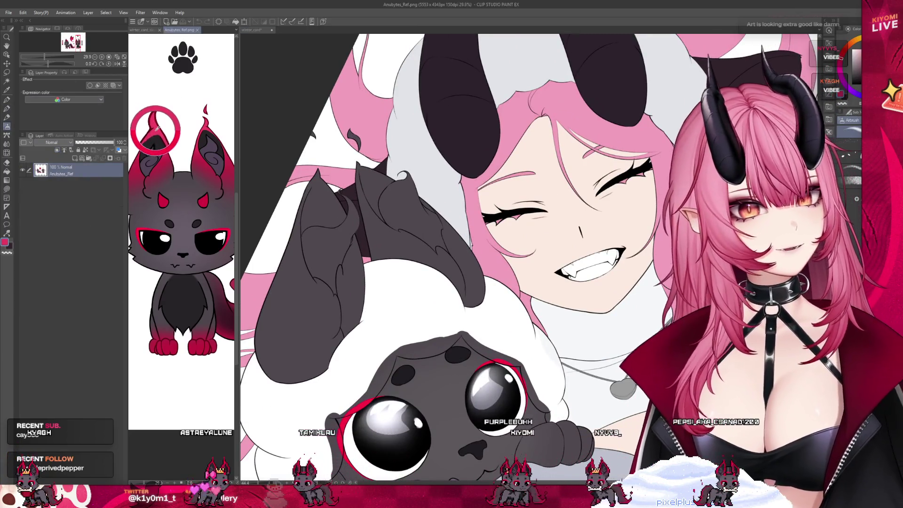
left_click(348, 141)
Step: Airbrush the creature's ear fur red, resizing the brush to medium for the left ear
mouse_move(358, 188)
left_mouse_down()
mouse_move(409, 155)
mouse_move(394, 153)
left_mouse_up()
key("[")
key("[")
key("[")
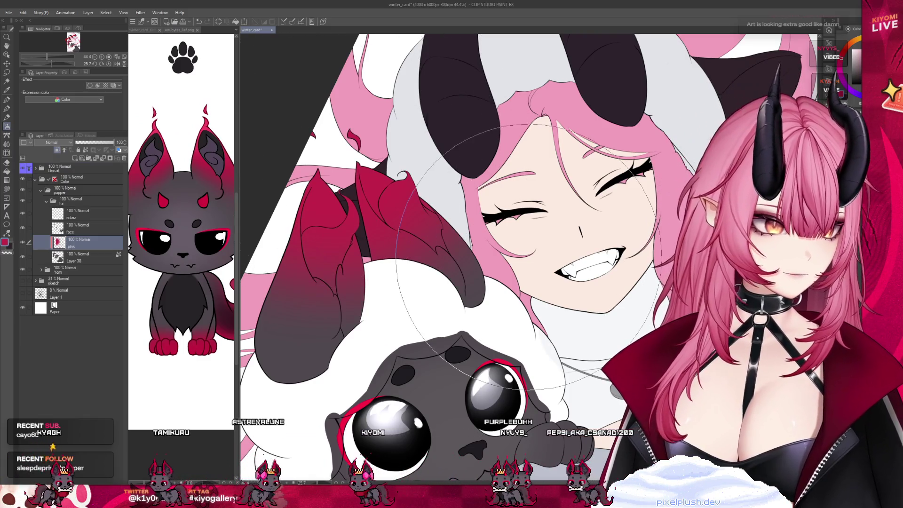
key("]")
key("]")
key("]")
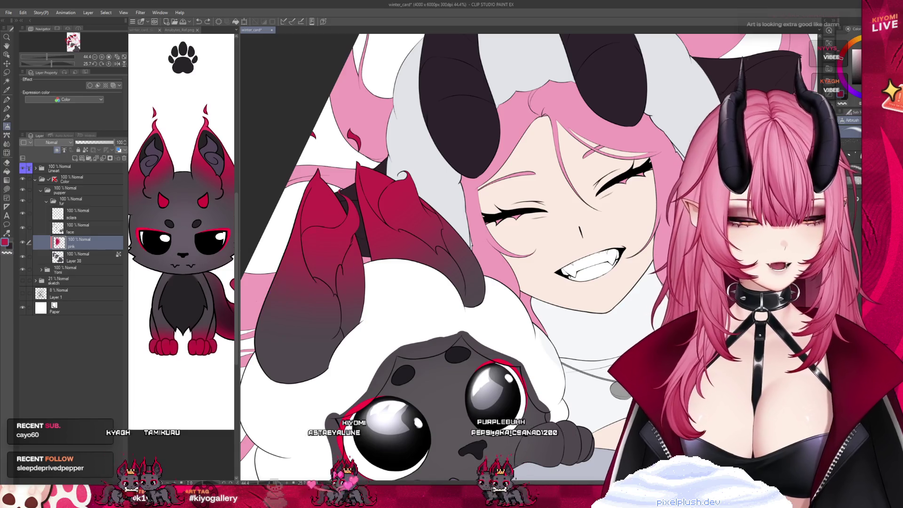
mouse_move(296, 221)
left_mouse_down()
mouse_move(306, 301)
mouse_move(301, 230)
left_mouse_up()
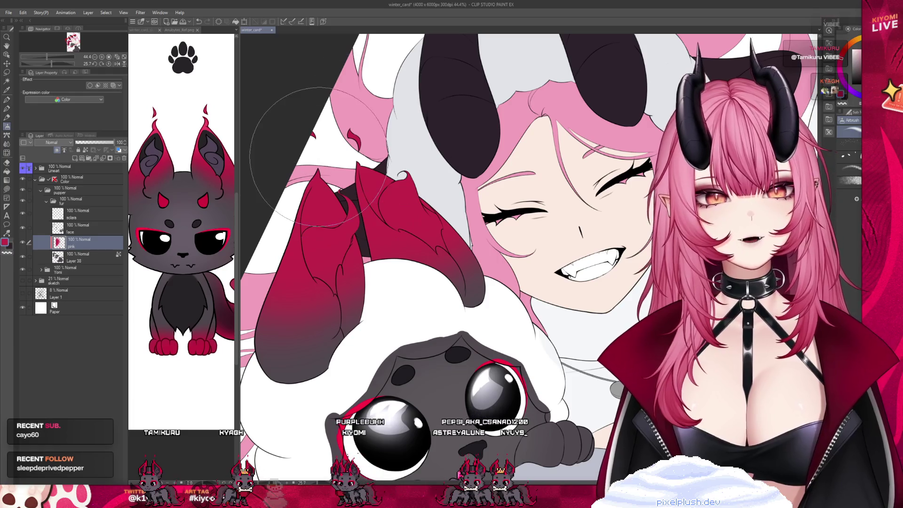
Step: Sample the brighter red from the reference creature's ear with the Eyedropper
left_click(155, 133)
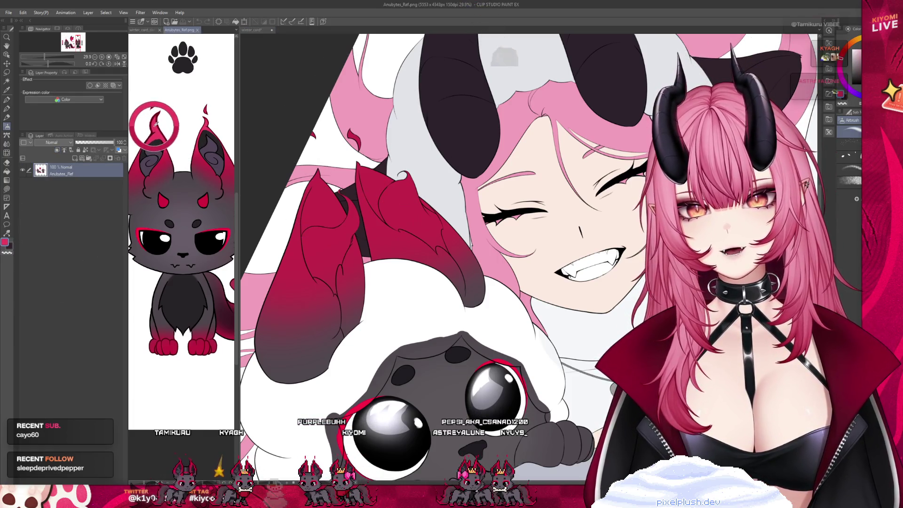
left_click(329, 140)
left_click(152, 134, "alt")
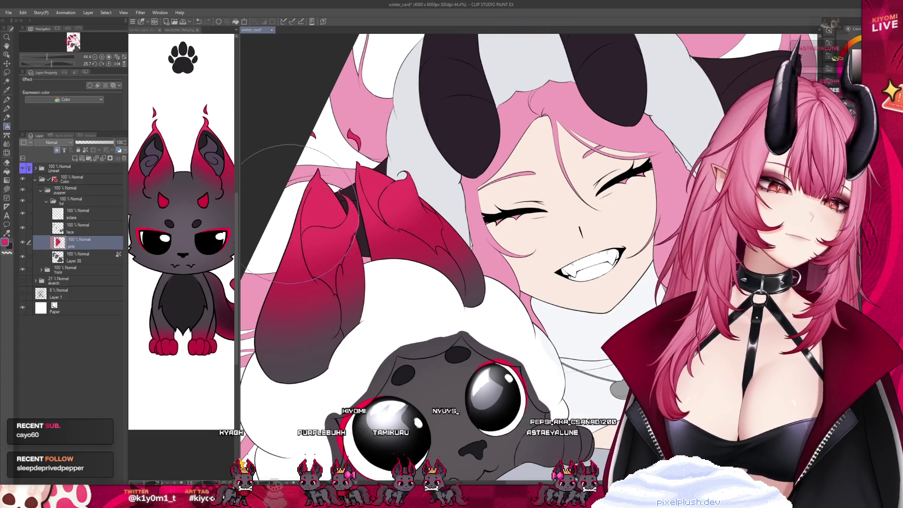
Step: Zoom out and make the pink layer the working layer again
scroll(348, 186, "down", 1)
scroll(348, 187, "down", 2)
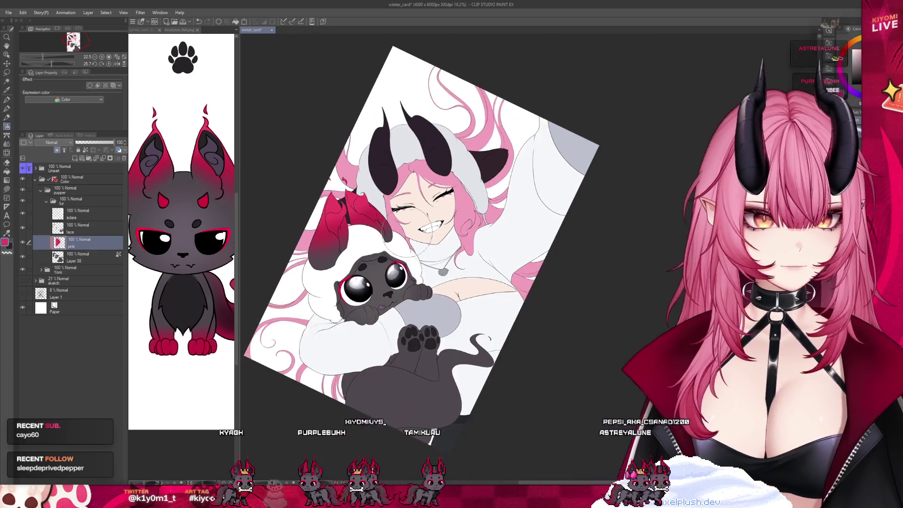
scroll(388, 309, "up", 1)
scroll(388, 309, "down", 1)
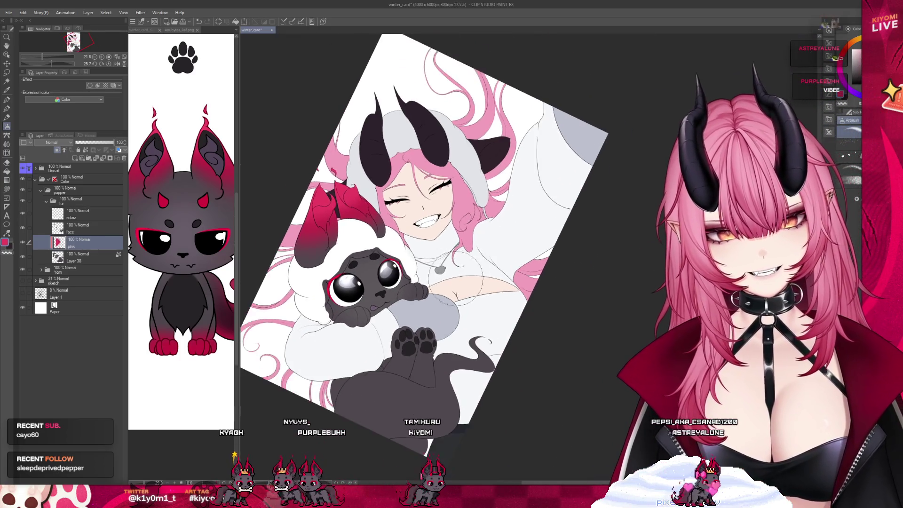
scroll(388, 309, "up", 1)
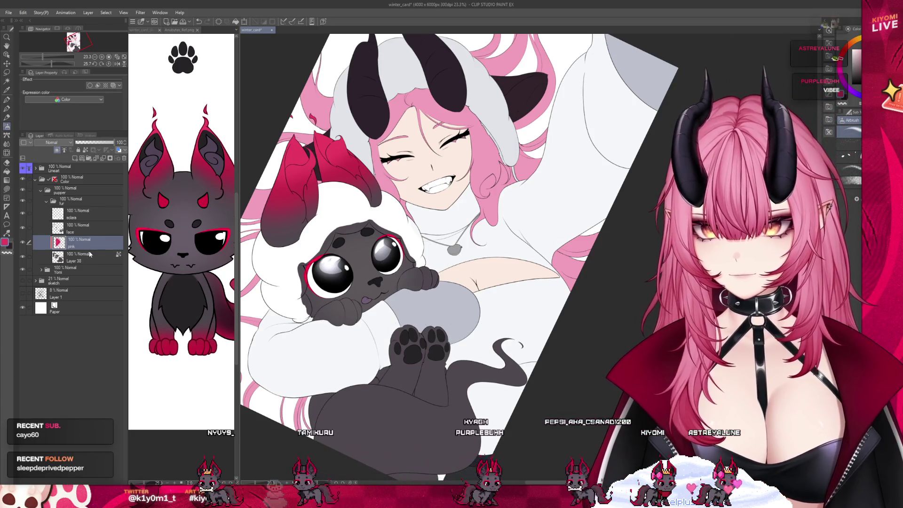
left_click(86, 262)
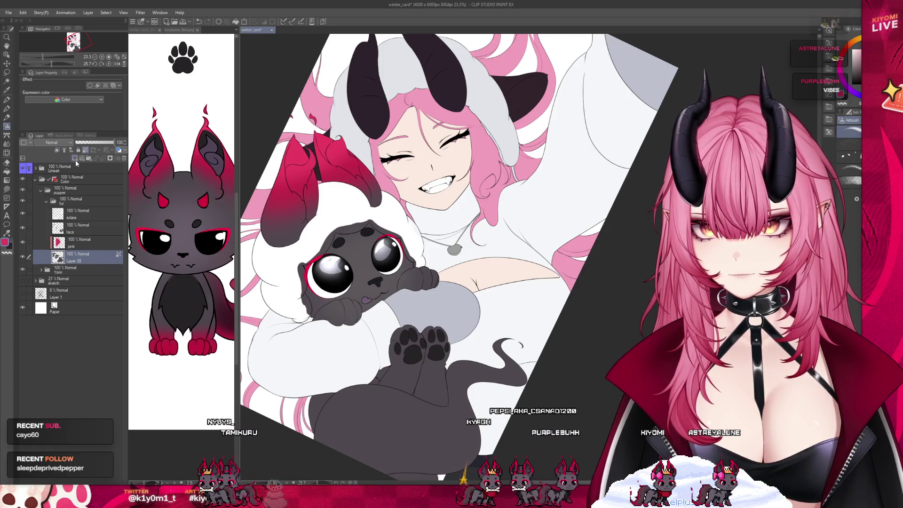
left_click(72, 245)
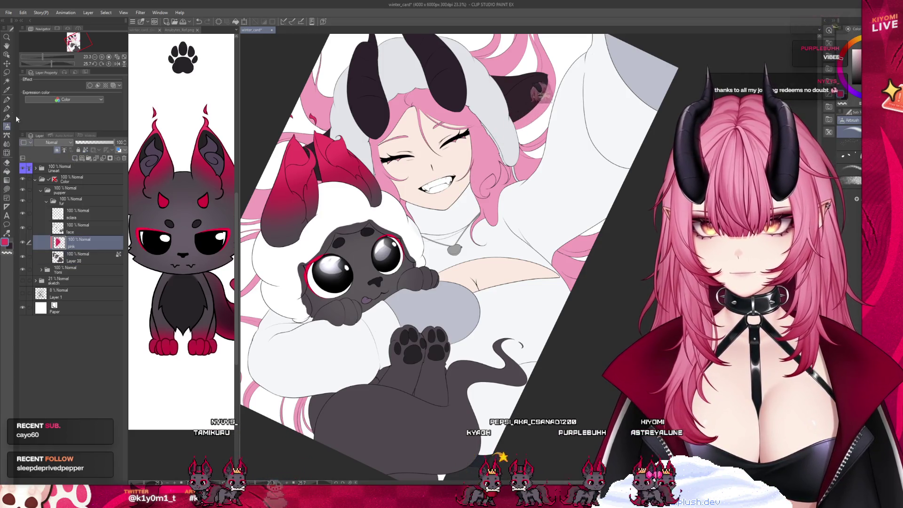
Step: Pick the Auto Select tool and zoom in on the creature's front paw
left_click(7, 82)
scroll(326, 302, "up", 4)
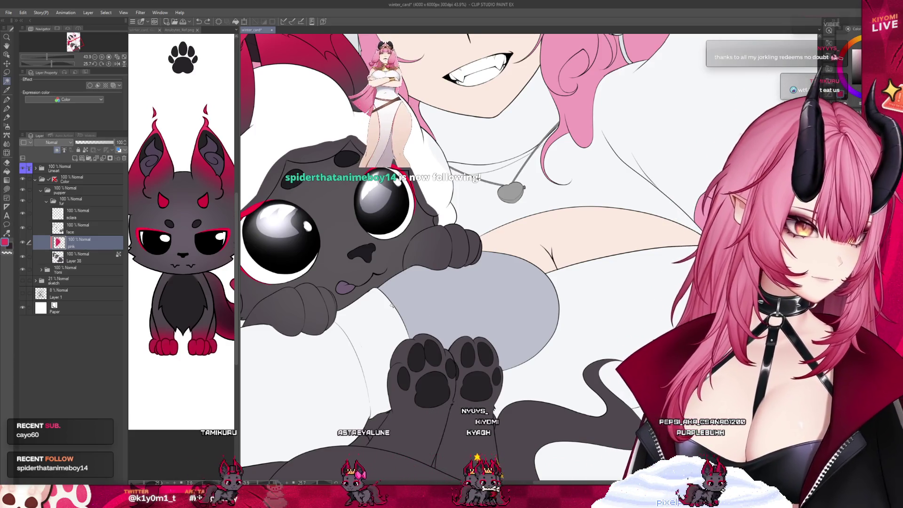
scroll(340, 303, "up", 2)
scroll(334, 300, "down", 2)
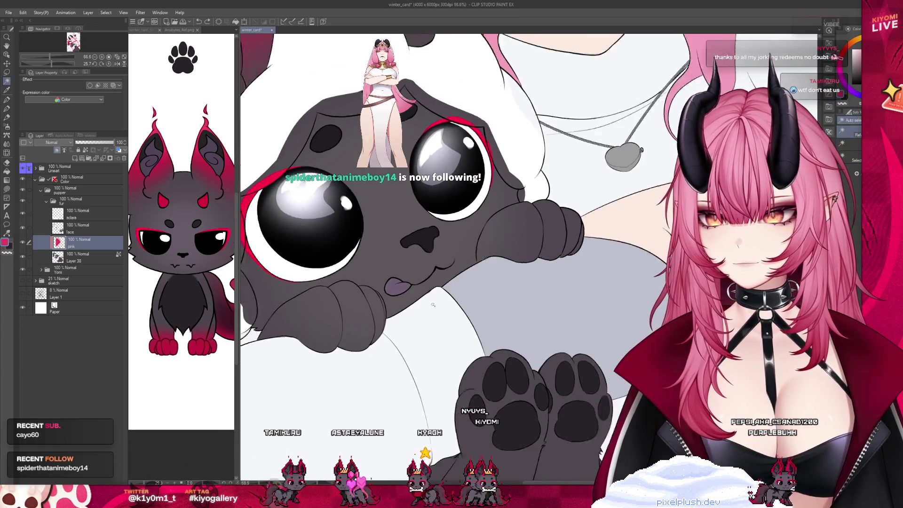
scroll(320, 296, "up", 3)
scroll(319, 295, "up", 1)
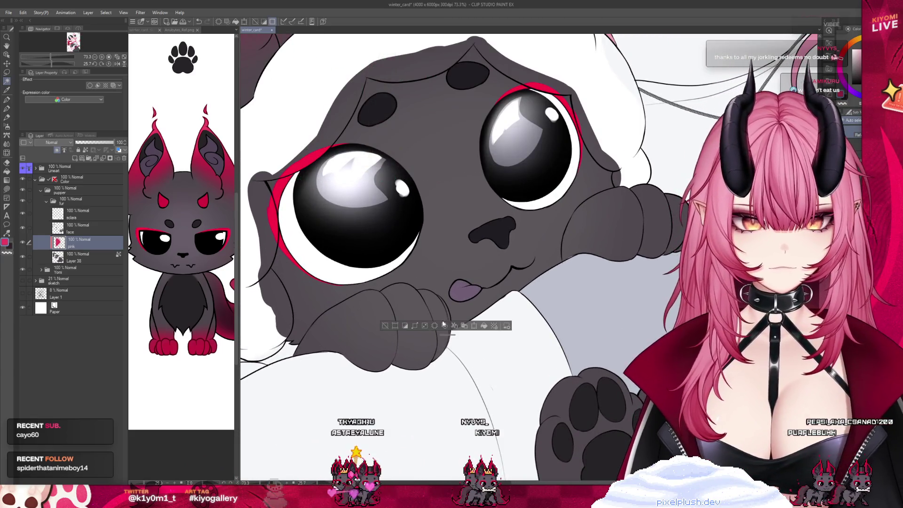
Step: Auto-select both front paws, including the lower paw and the other paw's right edge
left_click(442, 321)
left_click(417, 326, "shift")
left_click(339, 330, "shift")
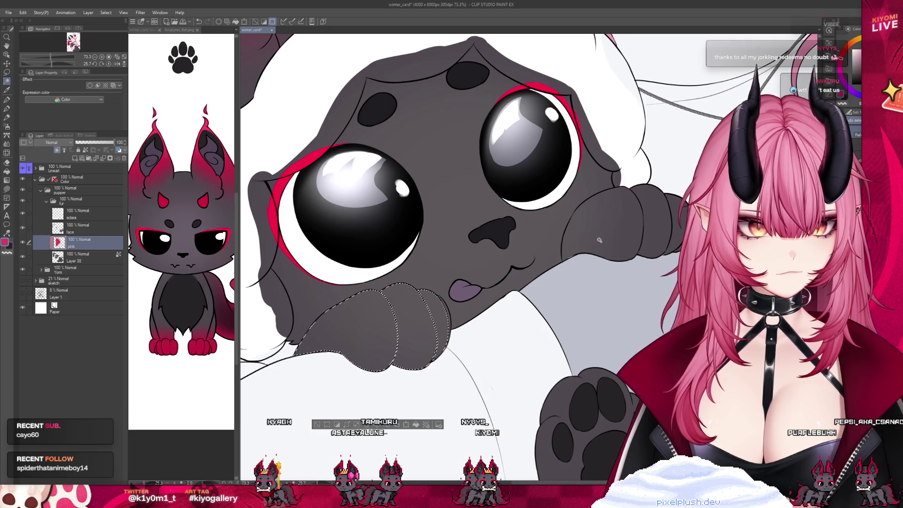
left_click(678, 227, "shift")
left_click(689, 233, "shift")
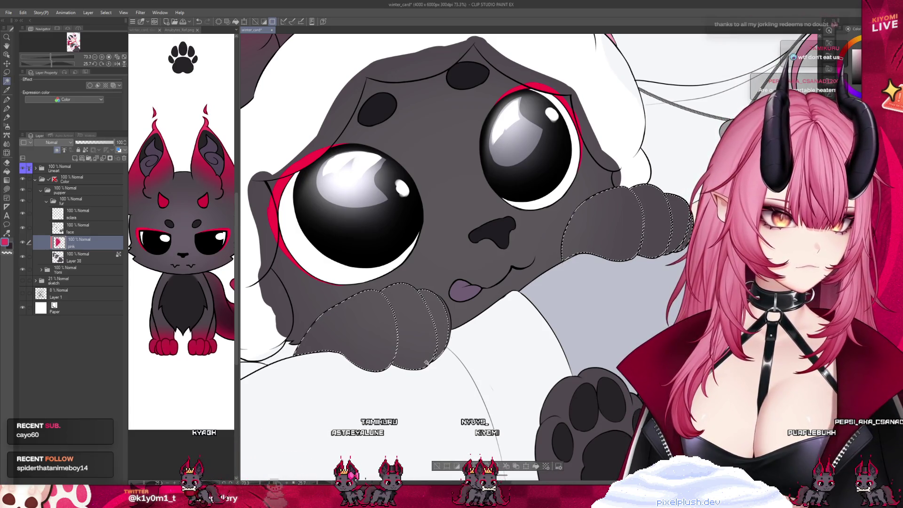
scroll(424, 355, "up", 3)
Step: With the Lasso tool, trace around the front paw, comparing against the creature reference
left_click(7, 73)
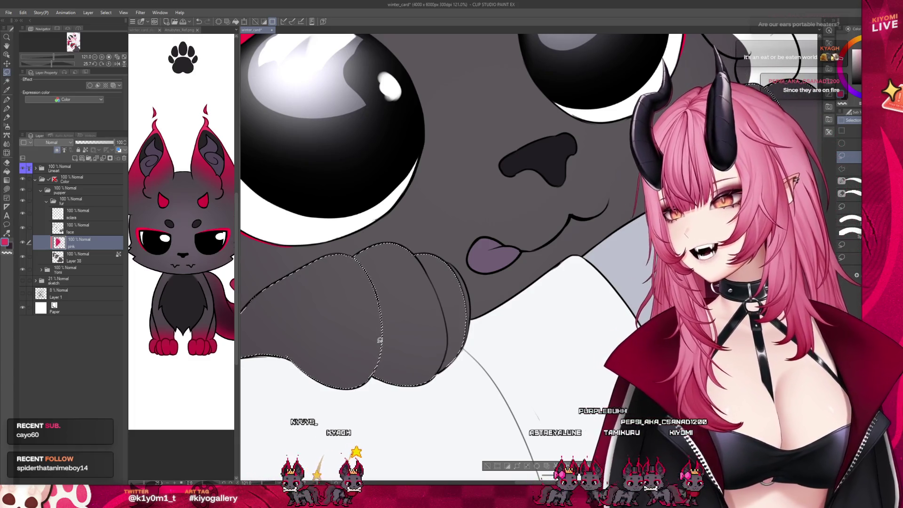
mouse_move(356, 256)
left_mouse_down()
mouse_move(360, 270)
mouse_move(418, 319)
mouse_move(411, 362)
mouse_move(384, 367)
left_mouse_up()
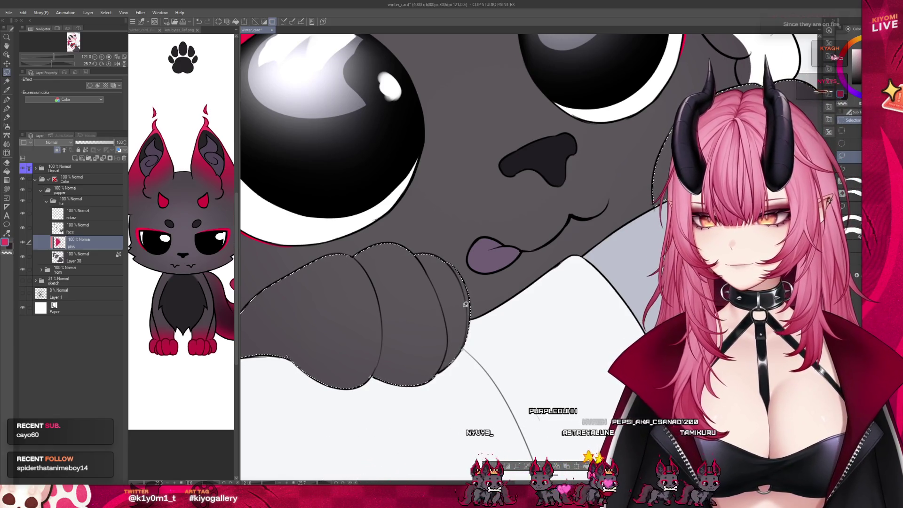
scroll(452, 208, "up", 1)
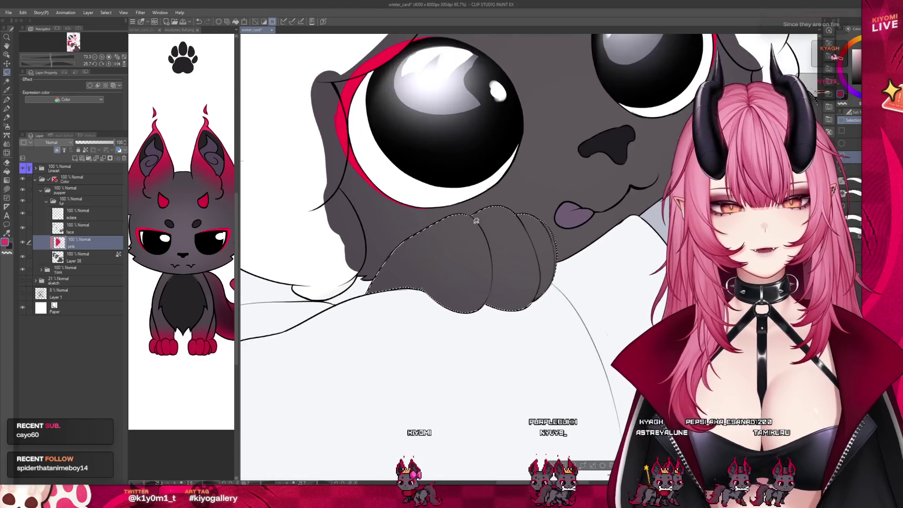
scroll(452, 209, "up", 1)
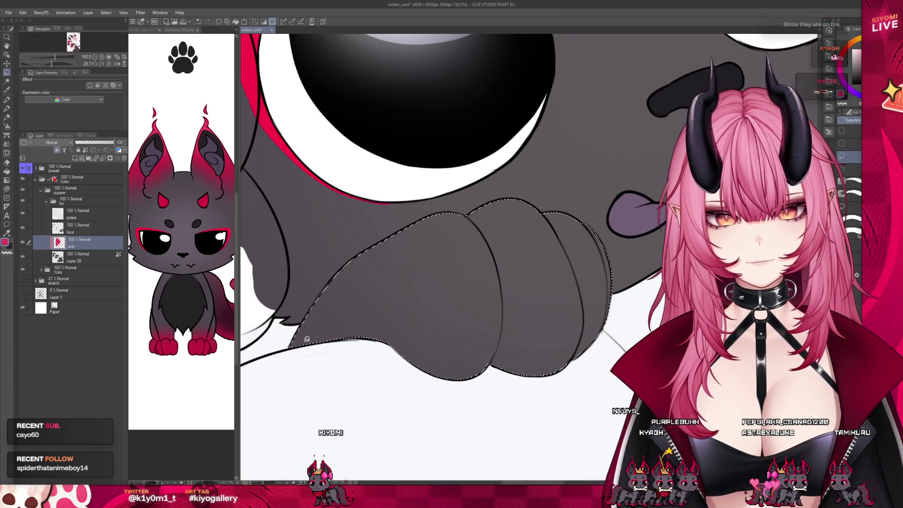
key("ctrl+Tab")
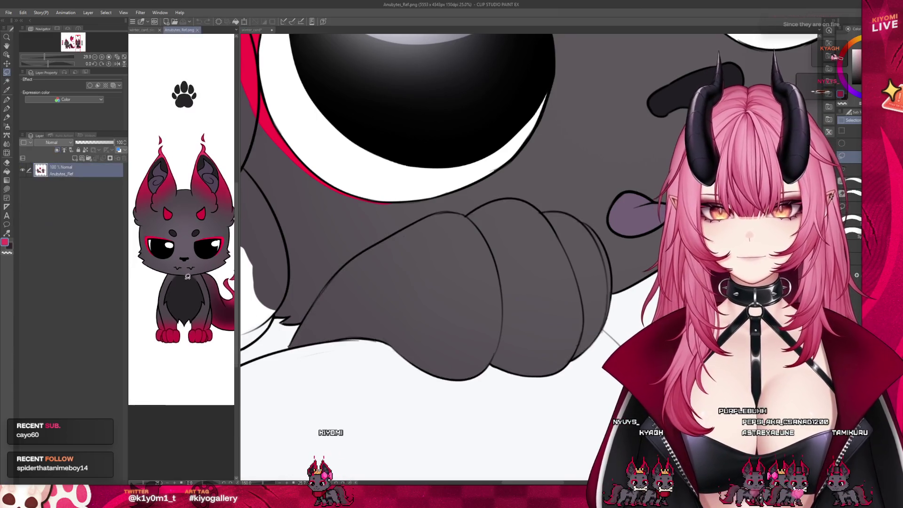
scroll(179, 337, "down", 4)
scroll(196, 259, "up", 5)
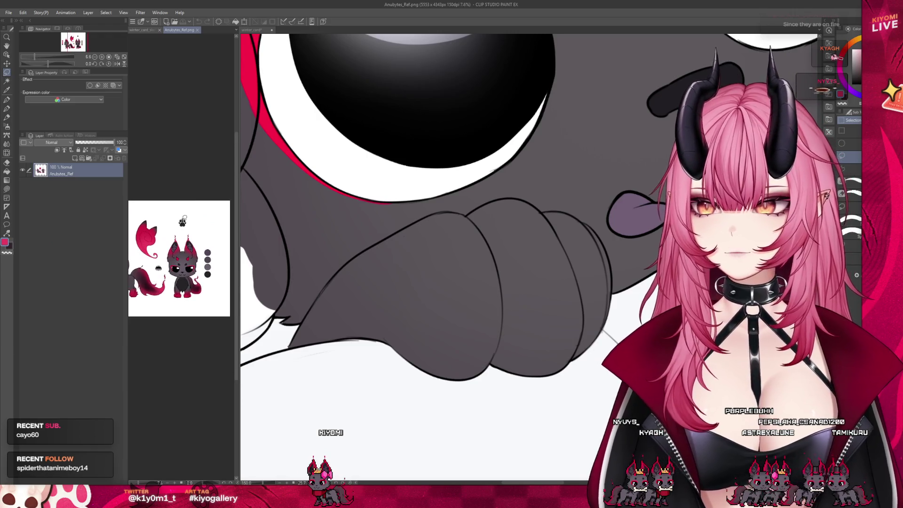
key("ctrl+Tab")
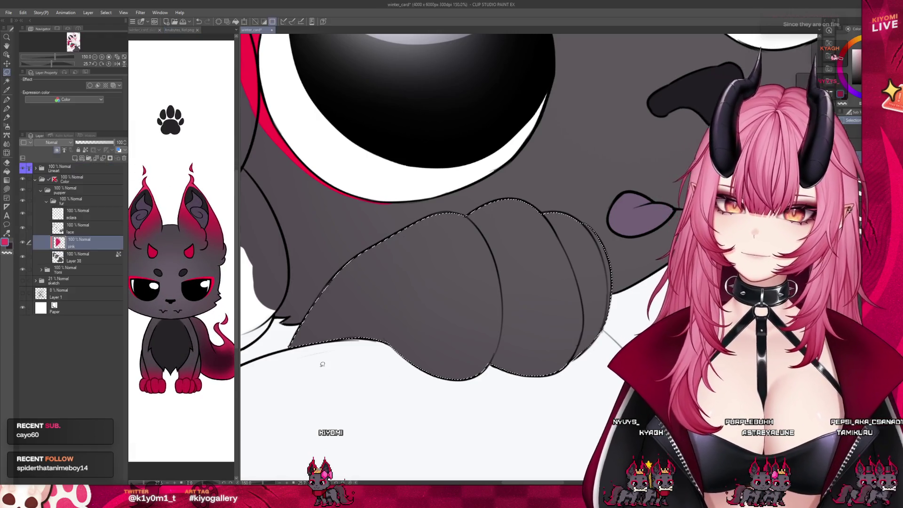
Step: Refine the lasso selection around the lower paw, the paw edge and the right paw's toe
scroll(340, 297, "down", 3)
scroll(340, 296, "up", 3)
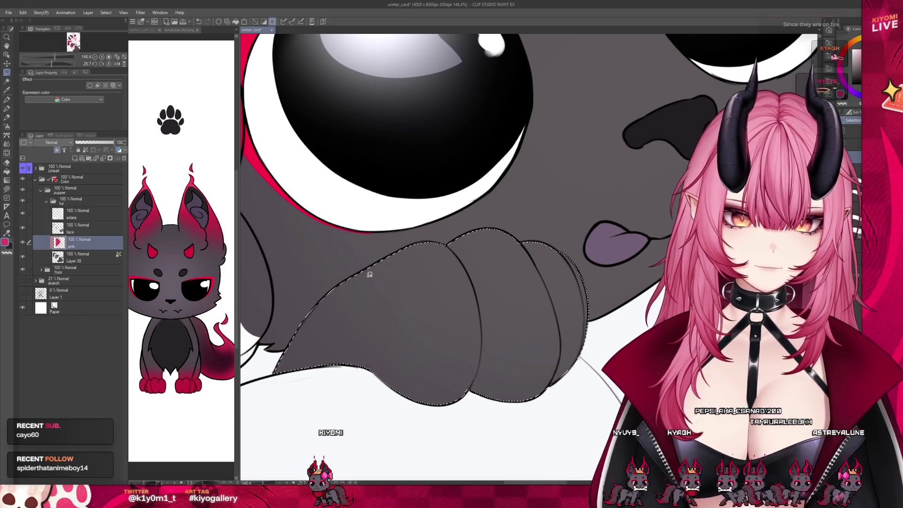
scroll(370, 274, "down", 5)
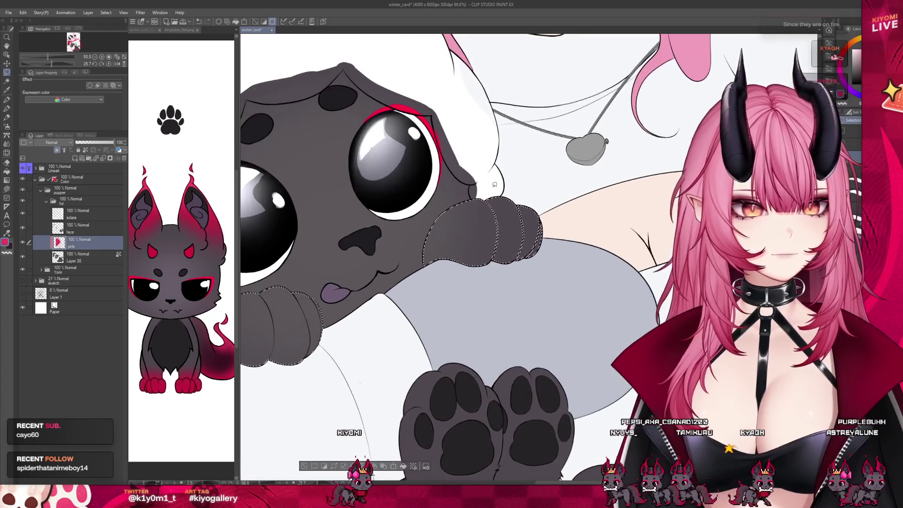
scroll(494, 184, "up", 5)
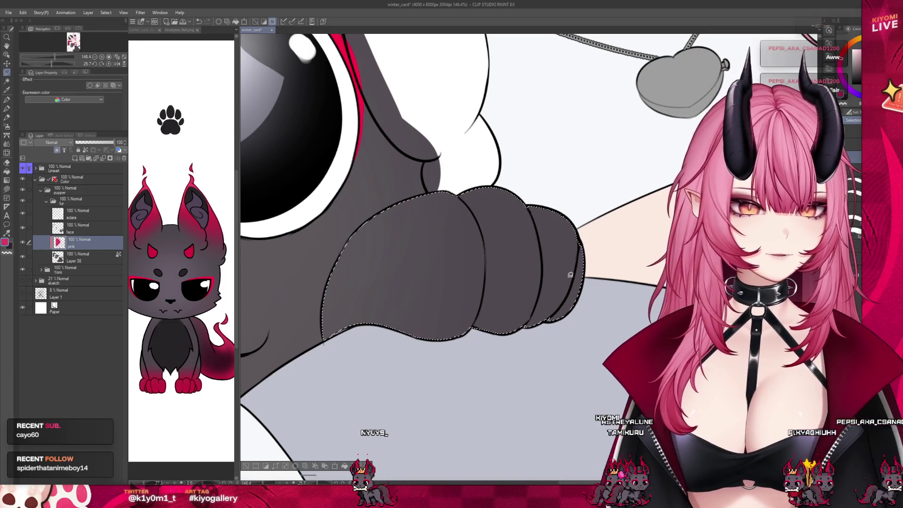
scroll(570, 274, "down", 5)
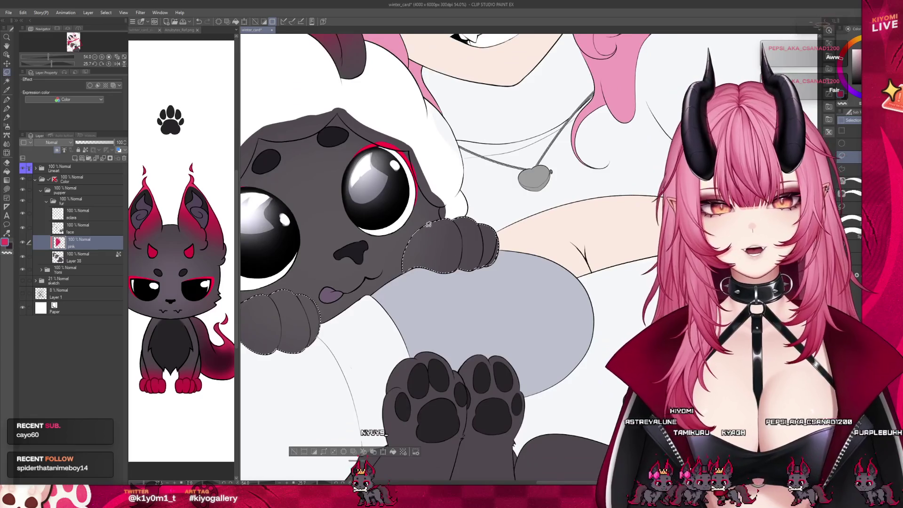
scroll(428, 225, "down", 2)
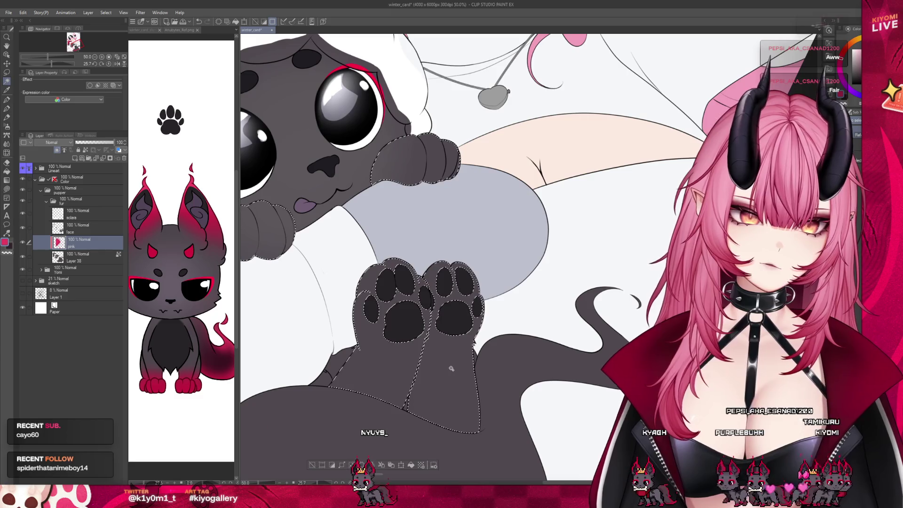
scroll(373, 305, "up", 3)
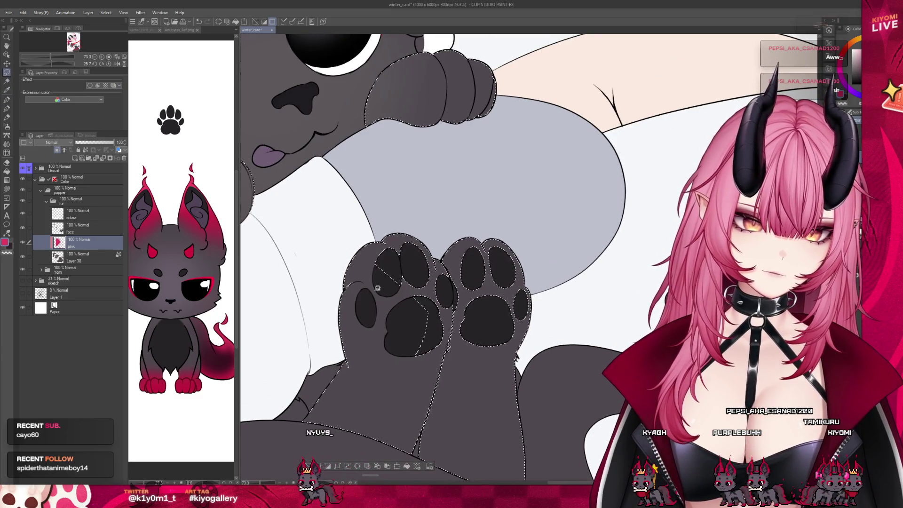
mouse_move(429, 399)
left_mouse_down()
mouse_move(426, 430)
mouse_move(437, 439)
mouse_move(458, 266)
mouse_move(421, 304)
mouse_move(433, 350)
mouse_move(459, 342)
mouse_move(451, 350)
left_mouse_up()
mouse_move(414, 257)
left_mouse_down()
mouse_move(445, 266)
mouse_move(413, 275)
left_mouse_up()
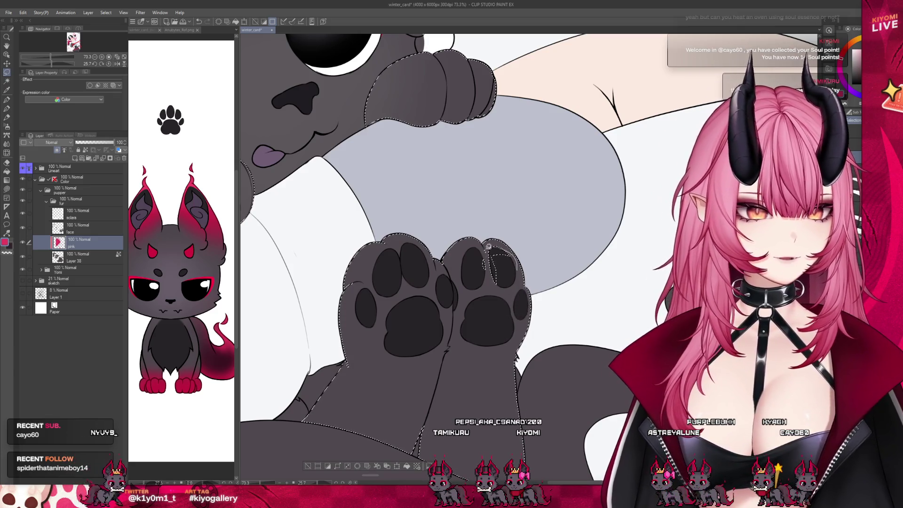
left_click_drag(498, 239, 498, 240)
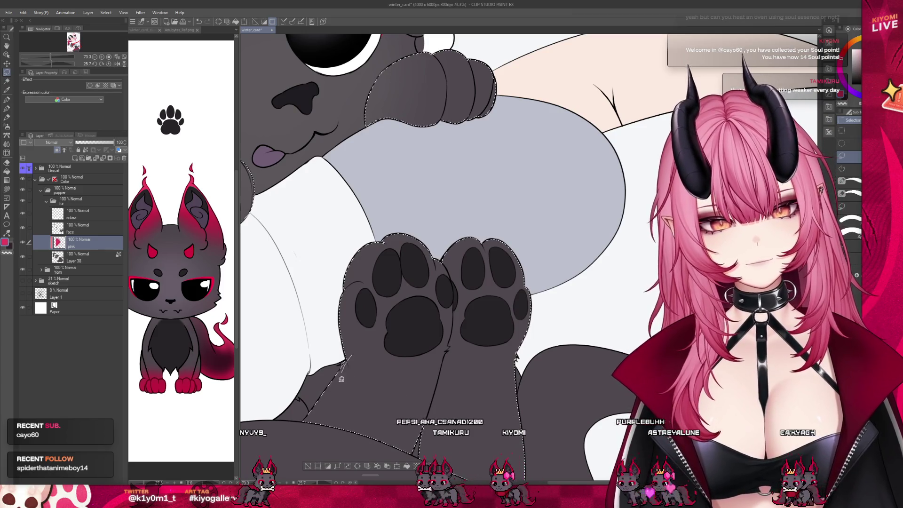
scroll(362, 340, "up", 5)
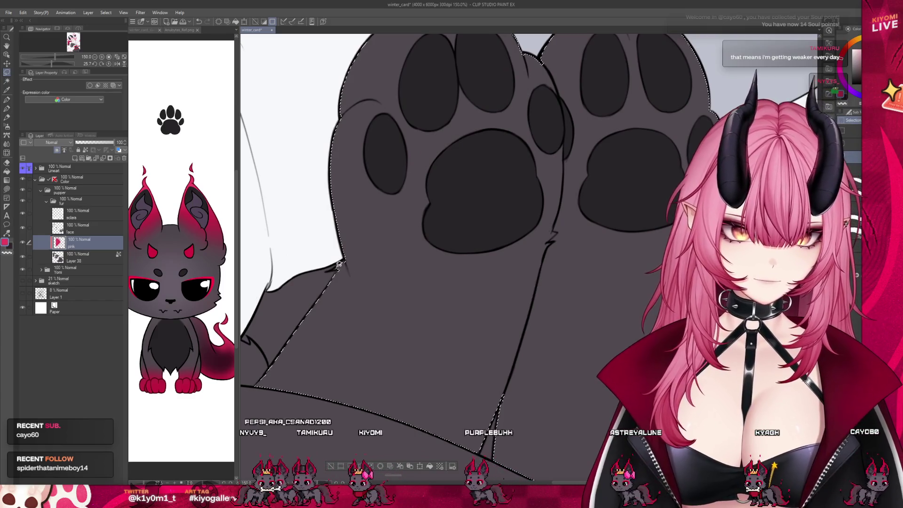
scroll(470, 245, "down", 4)
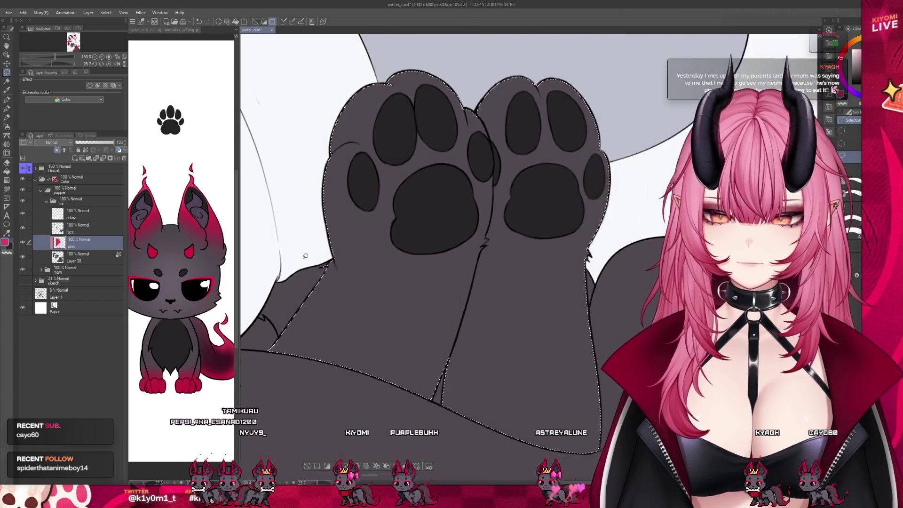
scroll(514, 242, "up", 3)
scroll(514, 242, "up", 2)
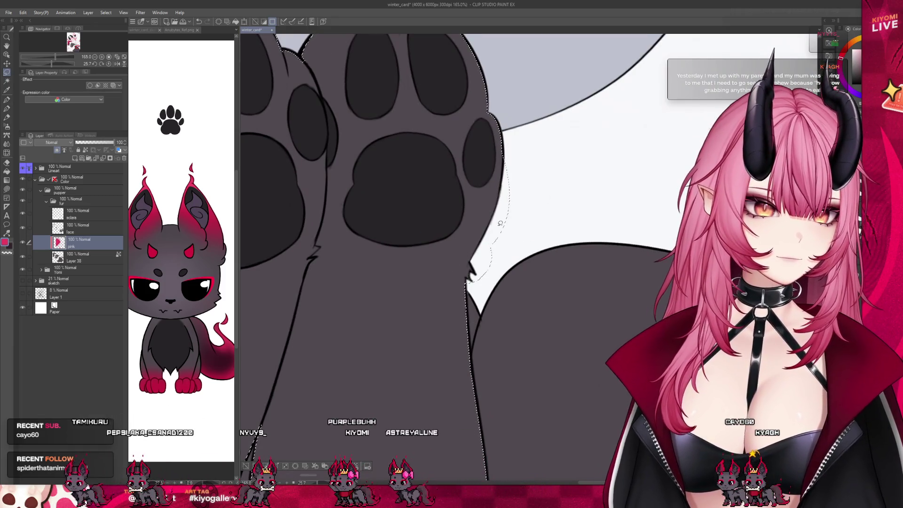
scroll(435, 331, "down", 4)
scroll(427, 158, "up", 3)
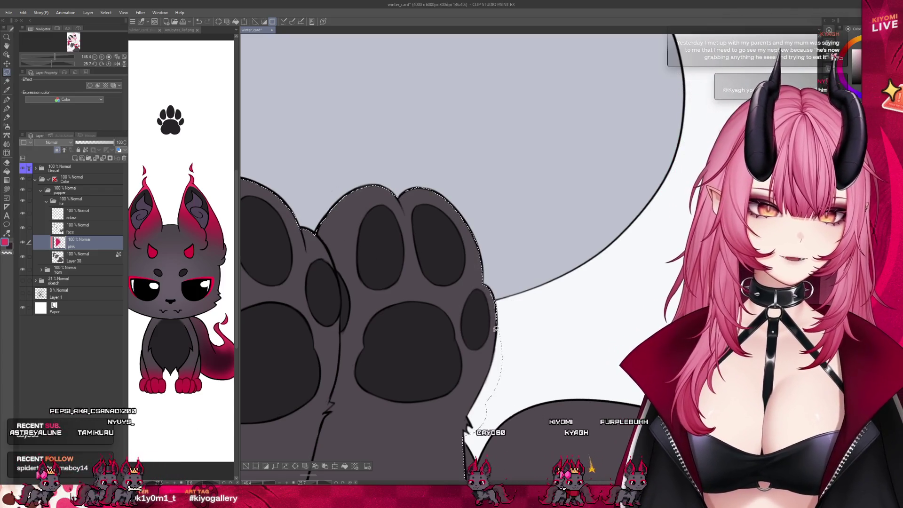
scroll(593, 228, "down", 10)
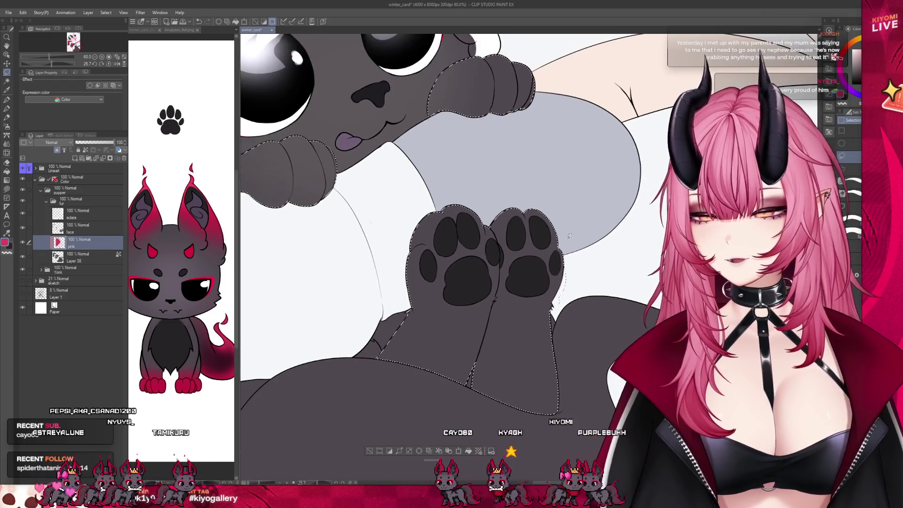
scroll(482, 345, "up", 1)
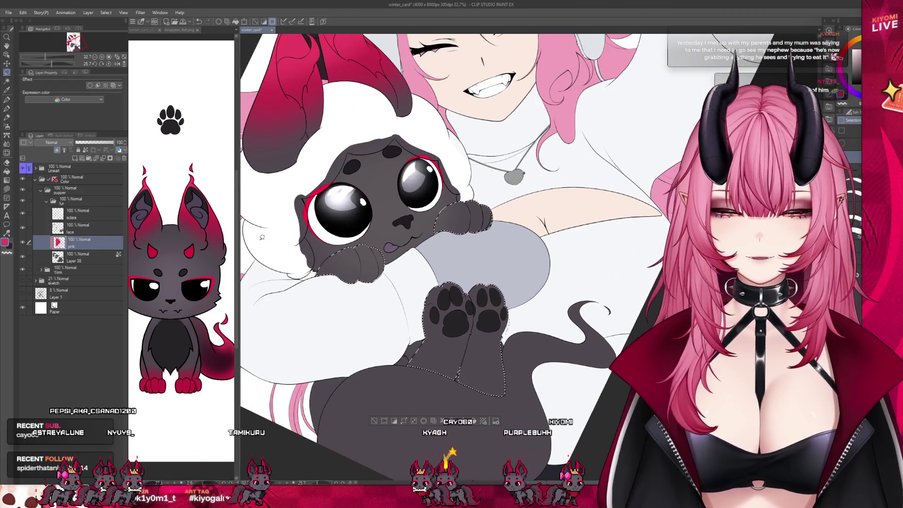
Step: Airbrush red over the selected paws and feet so they fade into the grey fur
left_click(7, 127)
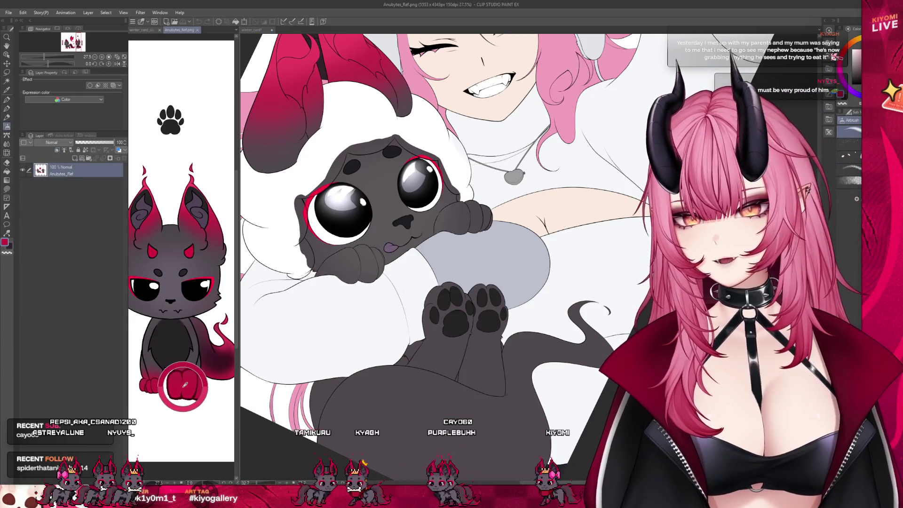
left_click_drag(464, 216, 351, 263)
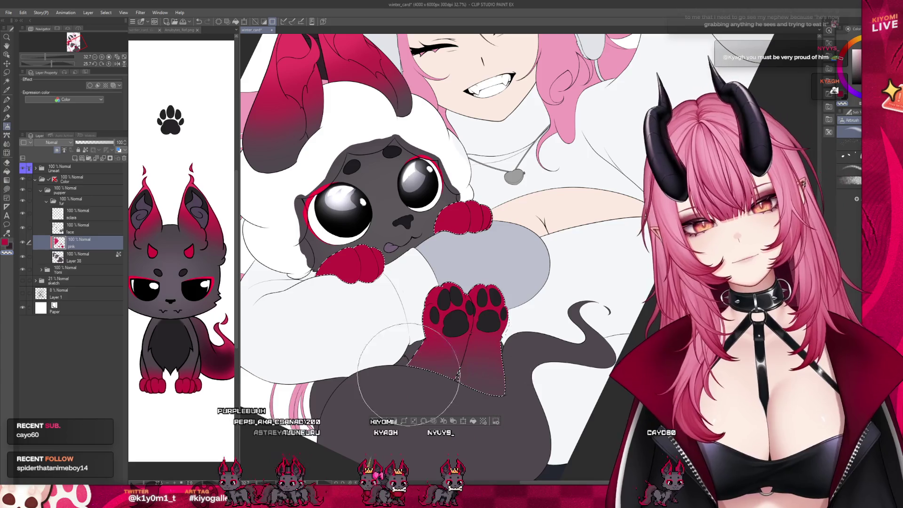
scroll(408, 372, "down", 4)
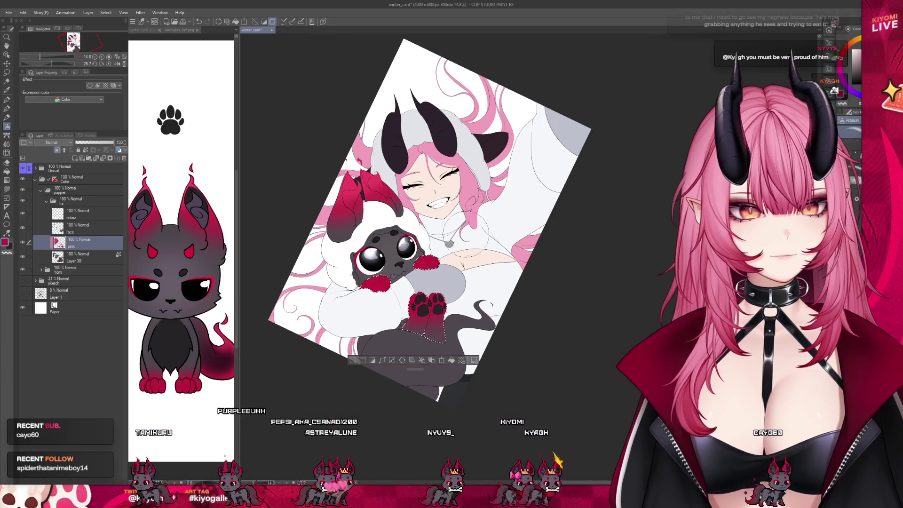
Step: Reset the tilted canvas to upright with Ctrl+0 and zoom to frame the paws
scroll(461, 211, "down", 1)
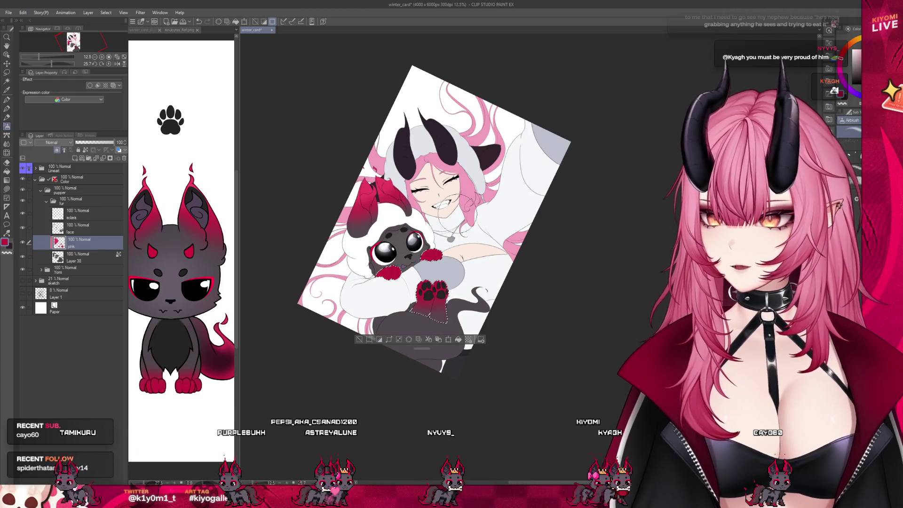
scroll(441, 219, "up", 2)
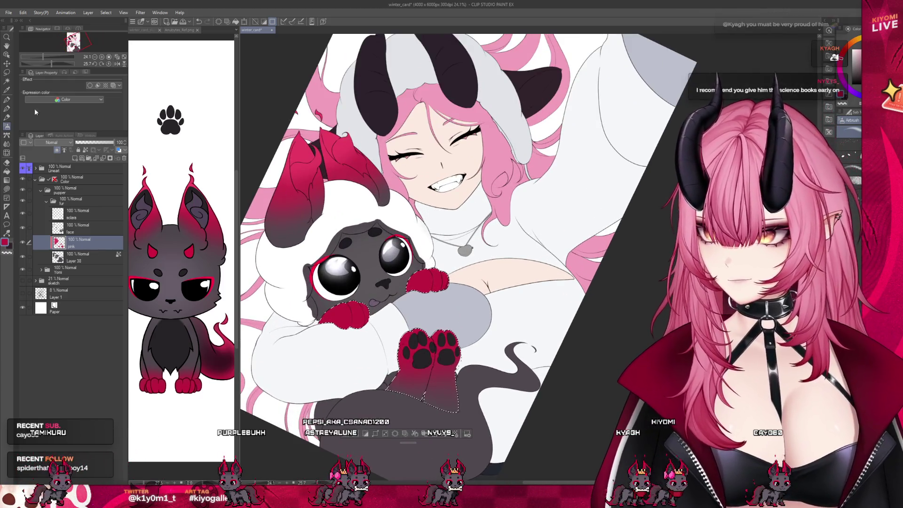
key("ctrl+0")
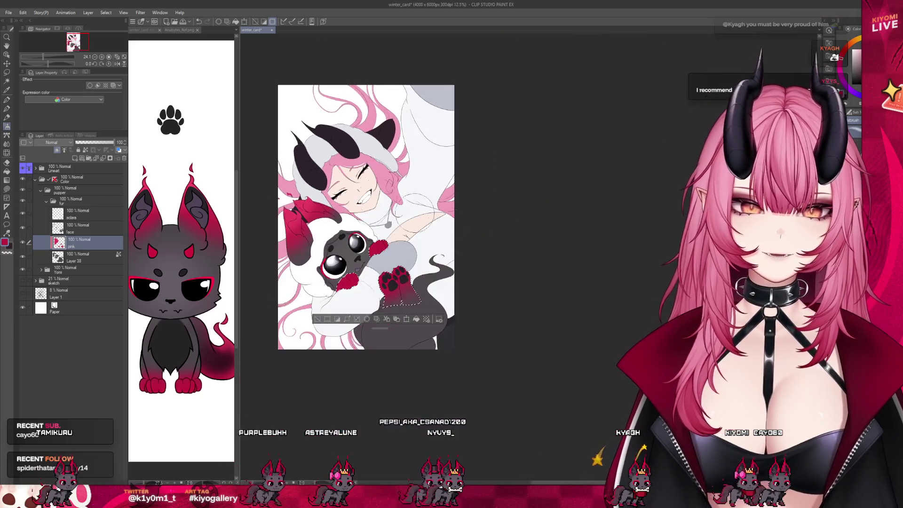
scroll(382, 308, "up", 2)
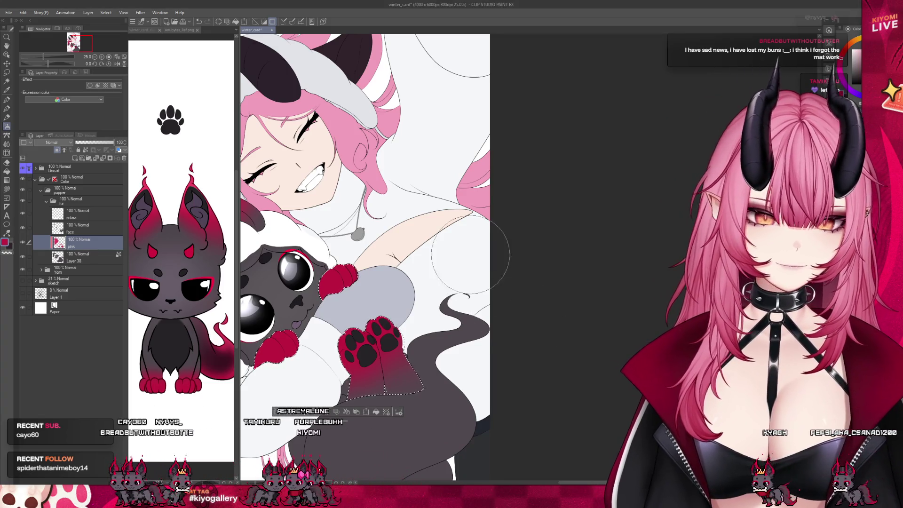
scroll(393, 272, "down", 4)
scroll(394, 273, "up", 3)
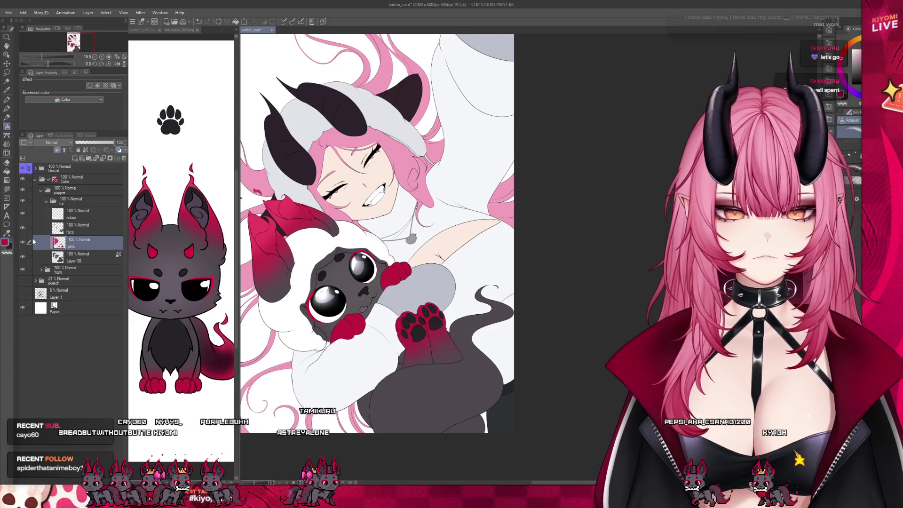
Step: Add a new raster layer named 'tail' and auto-select the creature's tail
left_click(74, 158)
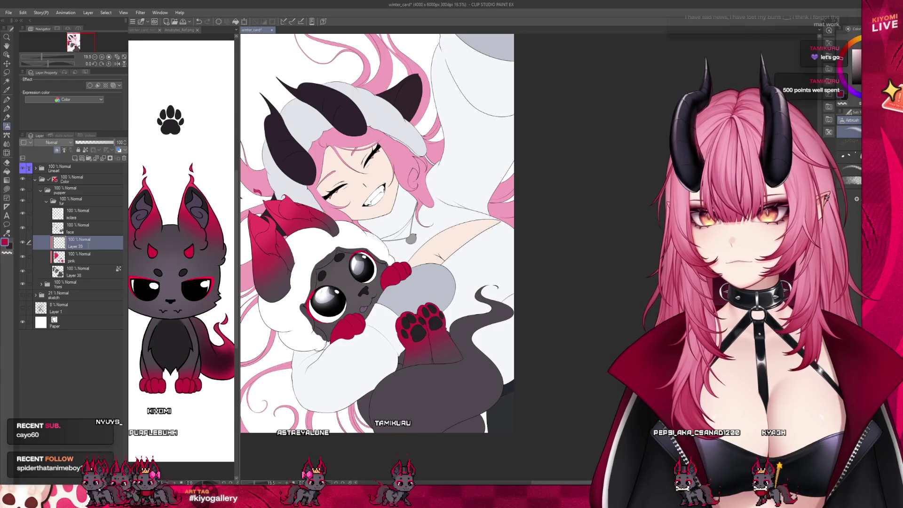
type("tail")
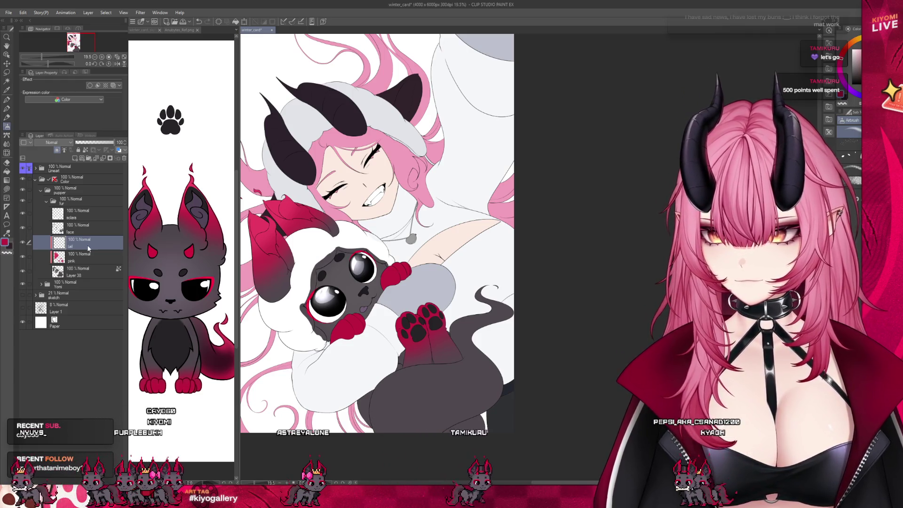
left_click(7, 81)
scroll(447, 386, "up", 2)
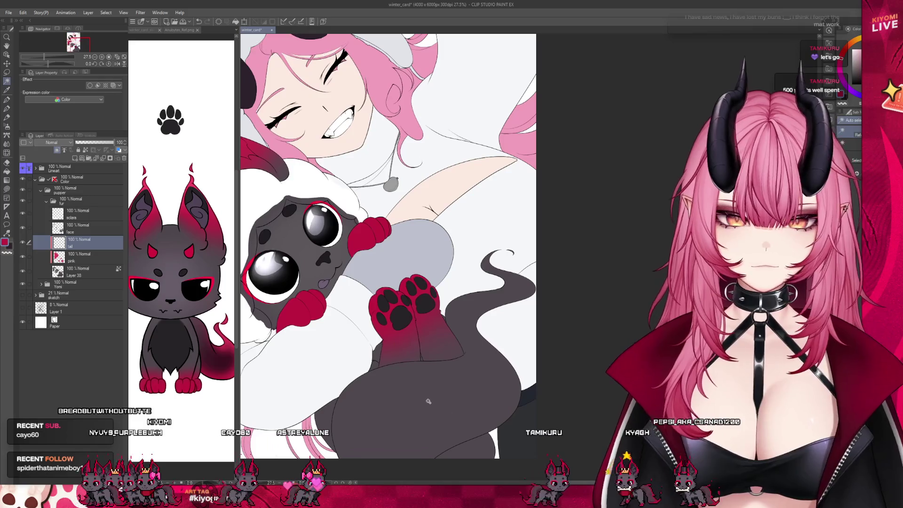
left_click(428, 402)
scroll(475, 406, "down", 2)
scroll(460, 410, "up", 3)
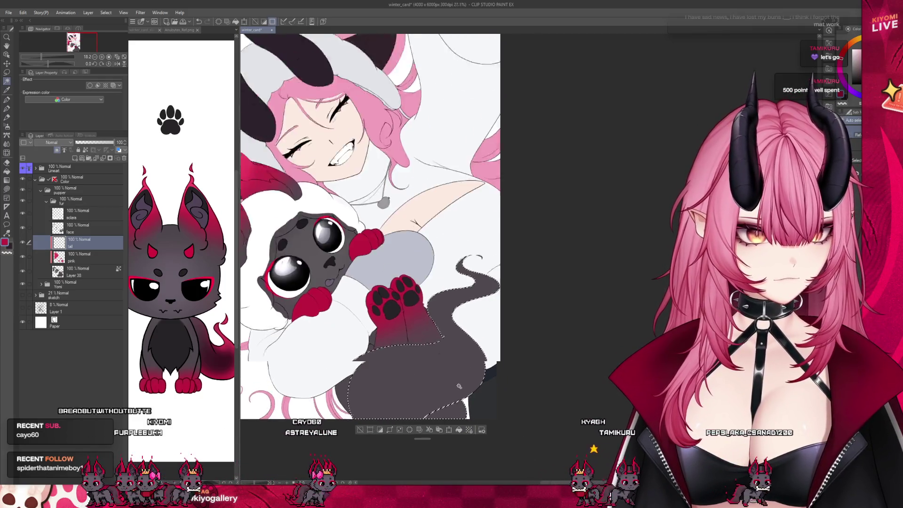
Step: Add the separate tail tip to the selection, then switch to the Anubytes_Ref.png reference
key("m")
scroll(471, 198, "up", 5)
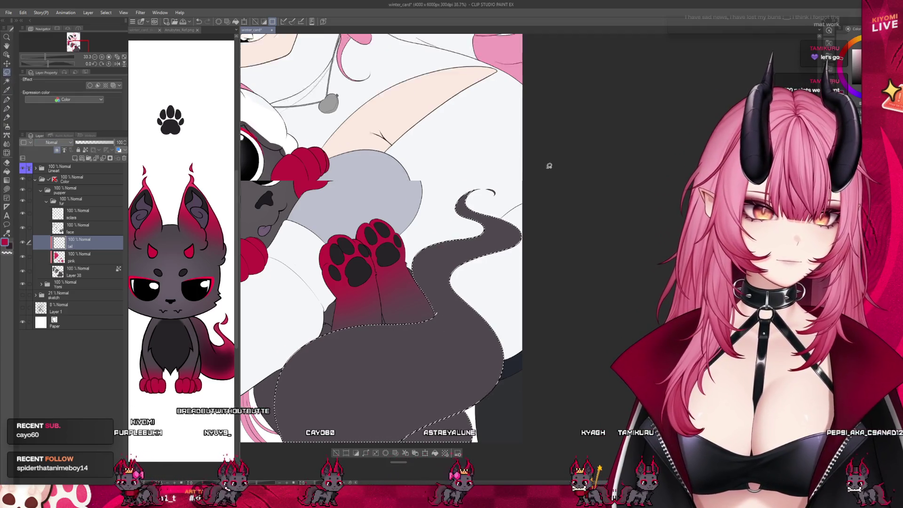
scroll(420, 201, "up", 7)
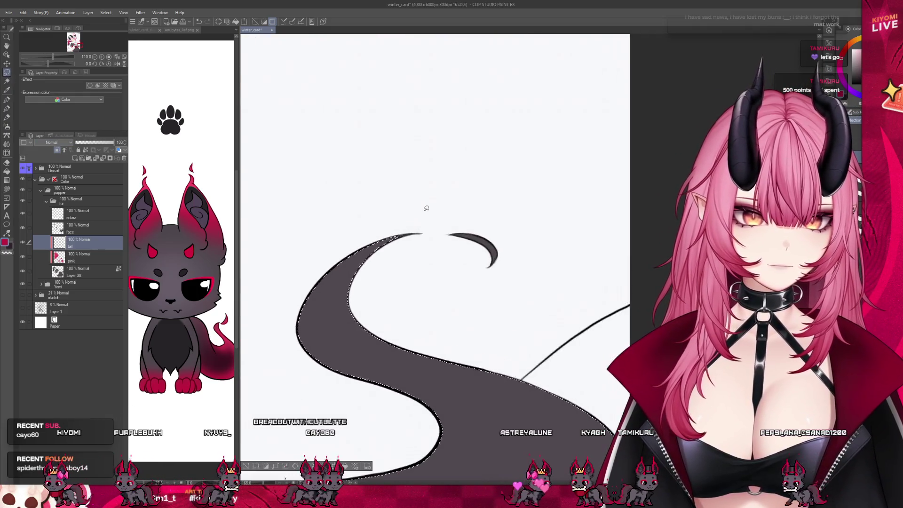
left_click(6, 81)
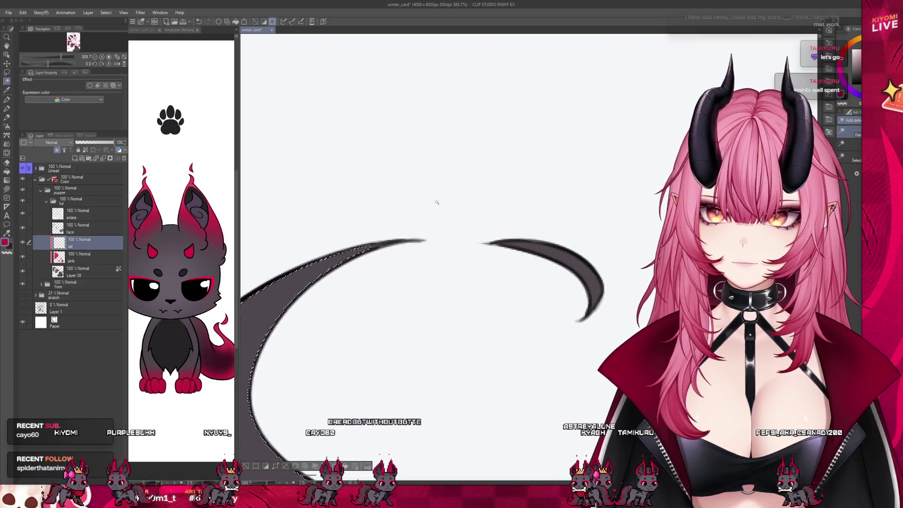
left_click(572, 263, "shift")
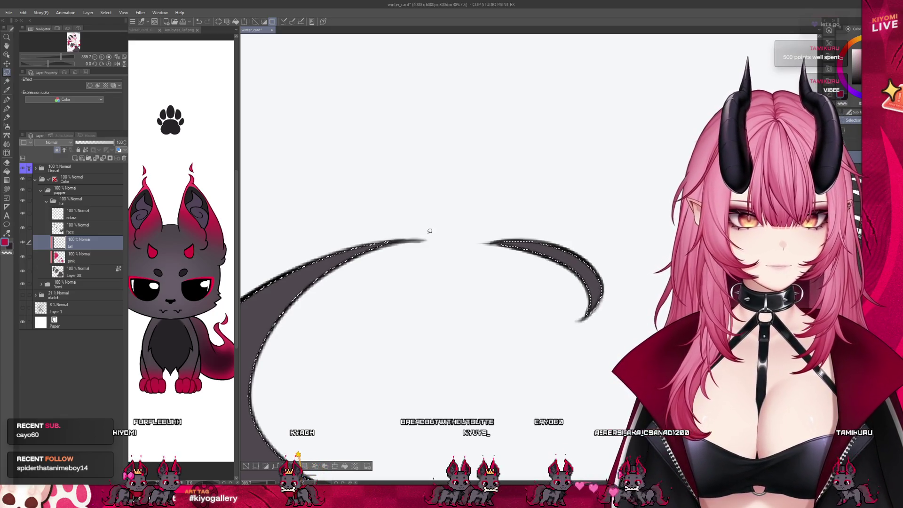
scroll(400, 123, "down", 5)
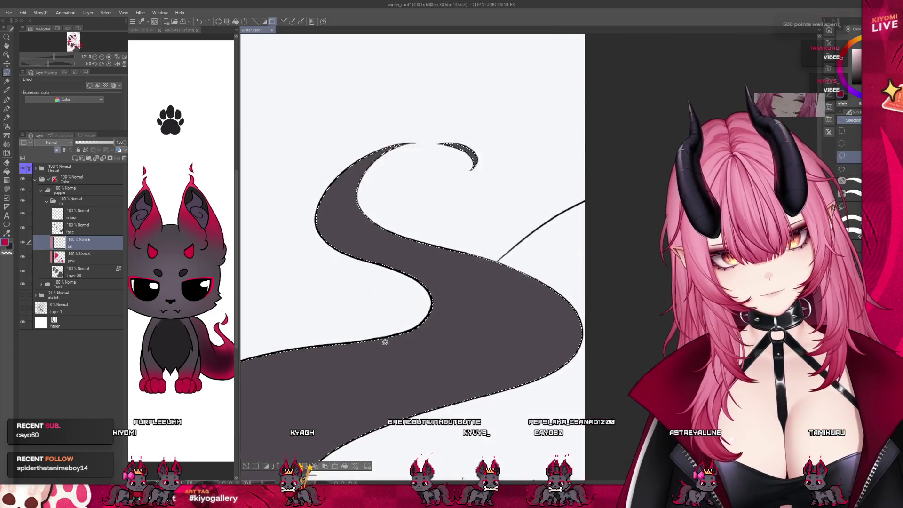
scroll(585, 231, "down", 4)
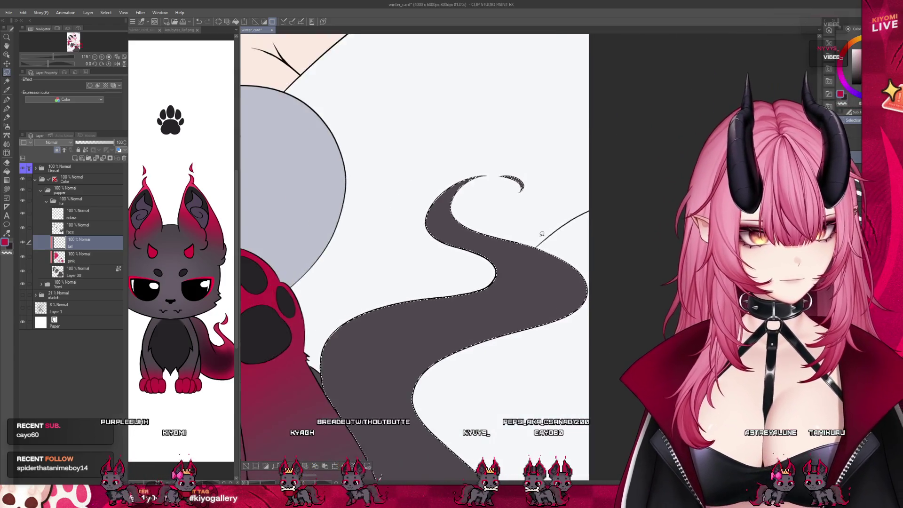
scroll(542, 234, "down", 5)
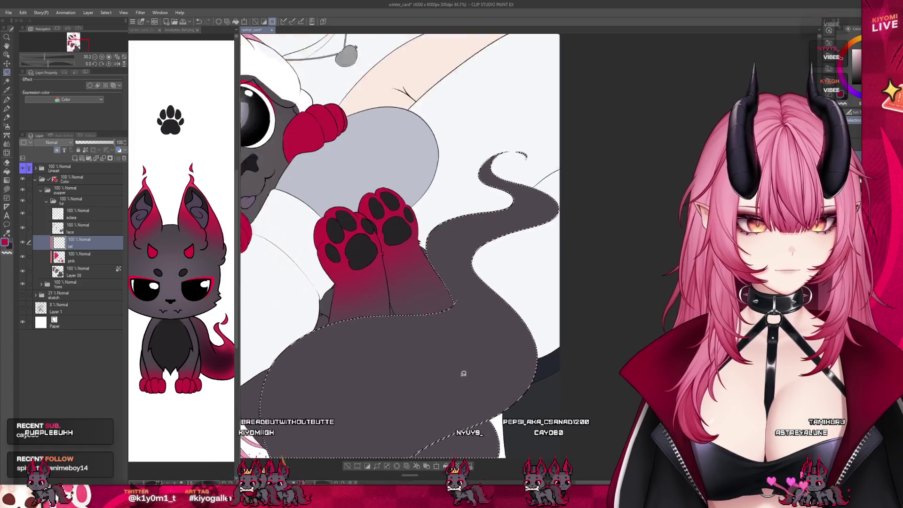
scroll(464, 373, "up", 1)
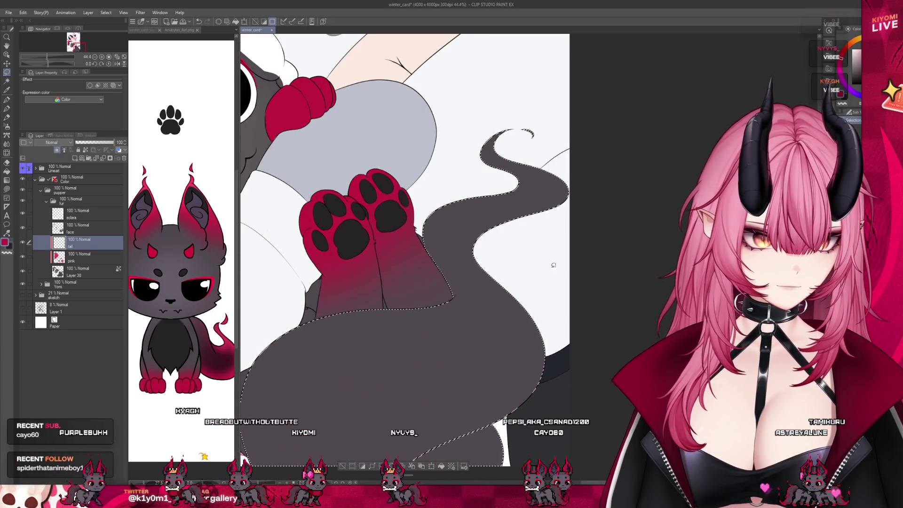
scroll(473, 369, "up", 2)
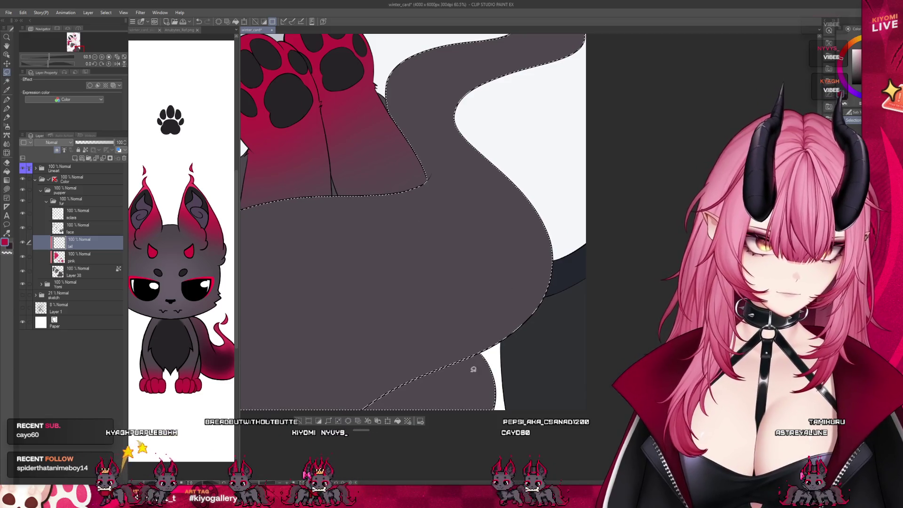
scroll(486, 319, "down", 2)
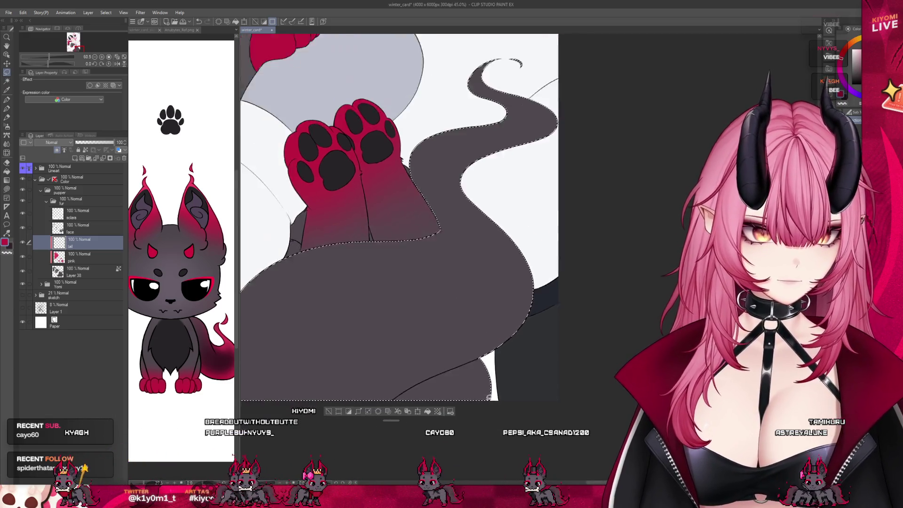
scroll(449, 288, "down", 3)
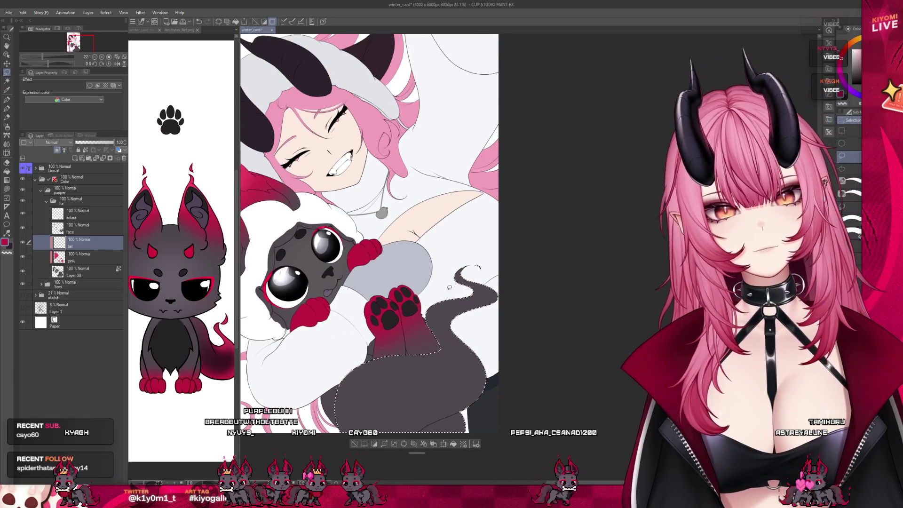
scroll(449, 287, "down", 1)
left_click(219, 361)
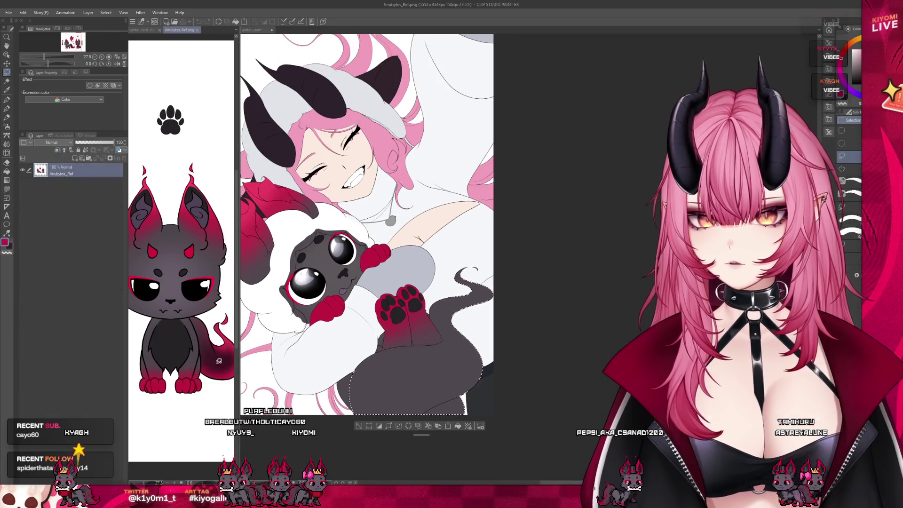
Step: Airbrush red on the tail, check the reference, and sample dark maroon to blend in
left_click(397, 337)
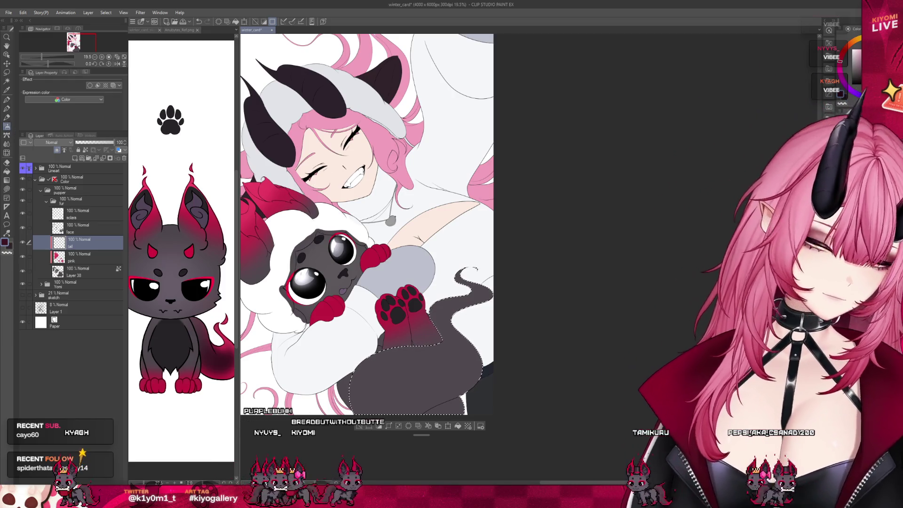
mouse_move(461, 306)
left_mouse_down()
mouse_move(514, 403)
mouse_move(469, 381)
mouse_move(414, 393)
mouse_move(432, 362)
mouse_move(445, 298)
left_mouse_up()
left_click(216, 331)
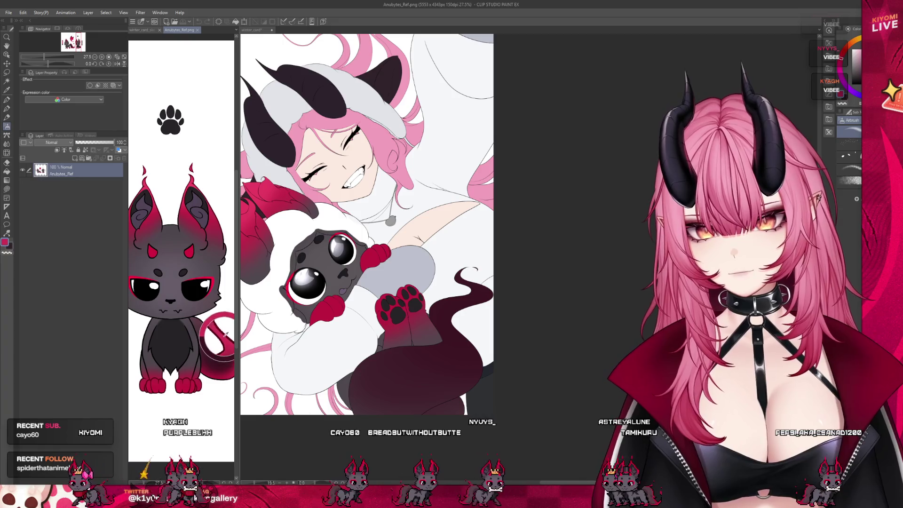
left_click(389, 341)
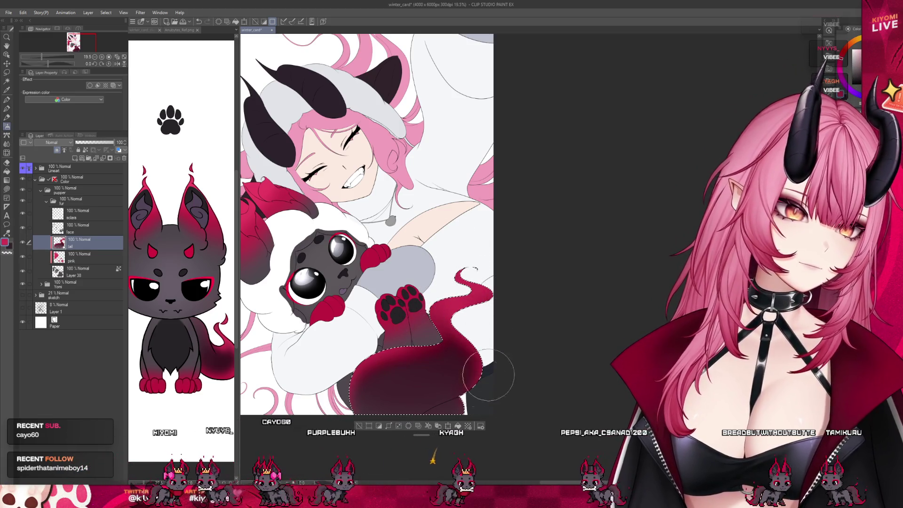
left_click(438, 388, "alt")
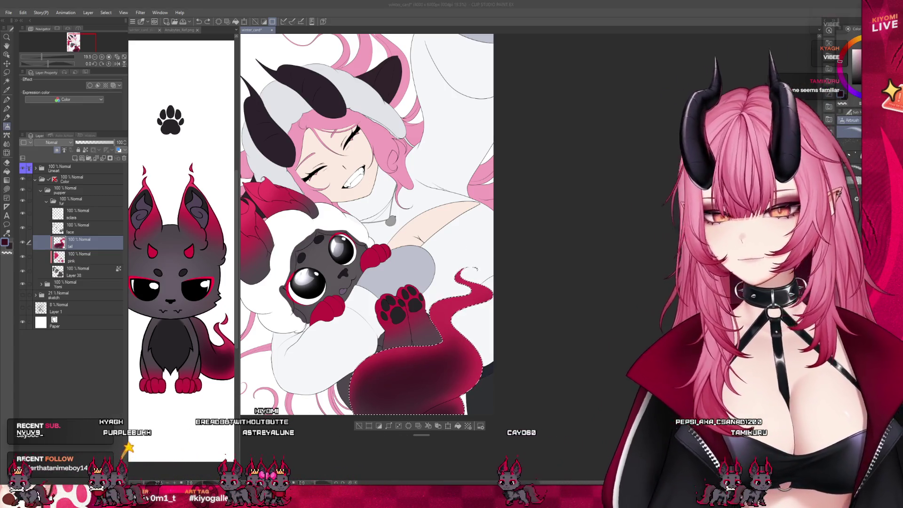
scroll(536, 324, "down", 2)
scroll(537, 325, "up", 3)
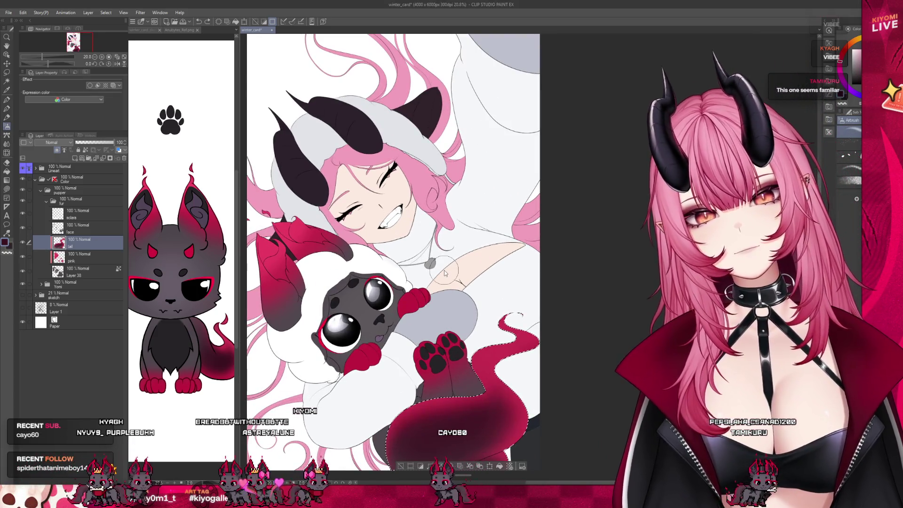
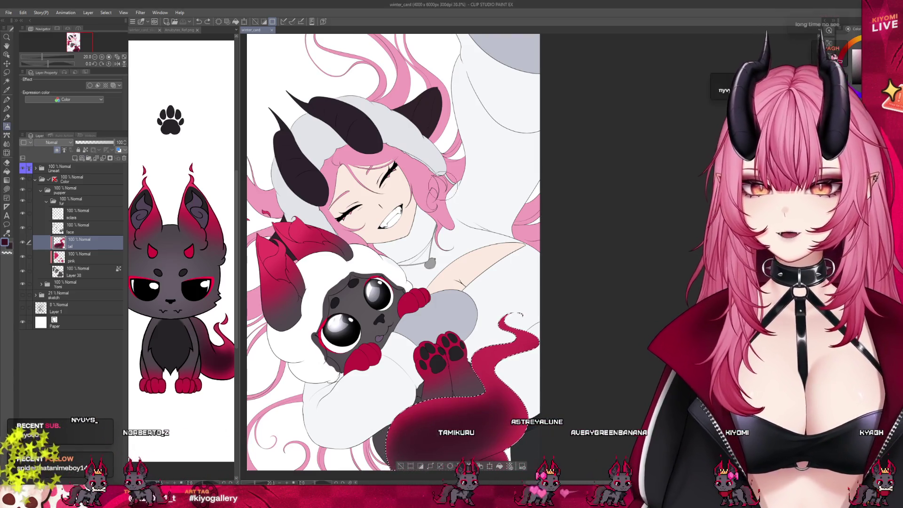
Step: Clear the tail selection and add a new raster layer above the tail layer
scroll(410, 382, "up", 2)
key("ctrl+d")
scroll(360, 267, "down", 1)
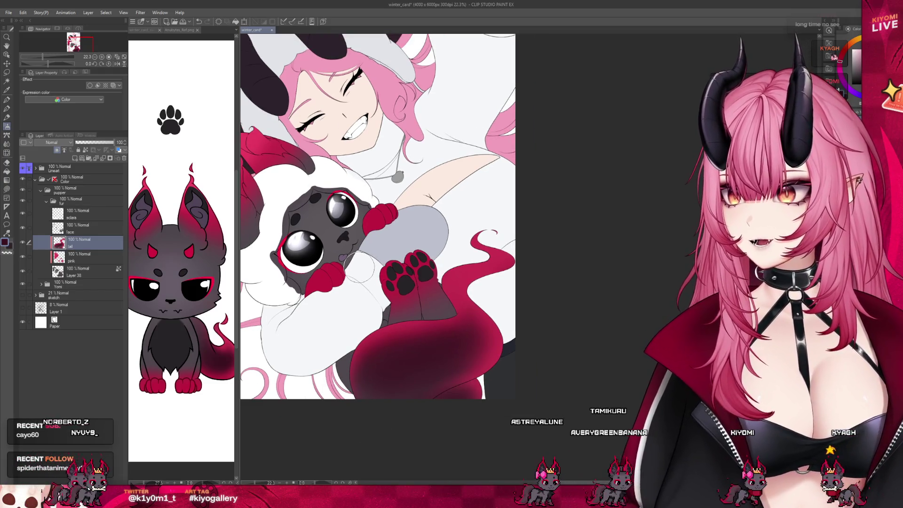
scroll(329, 214, "up", 1)
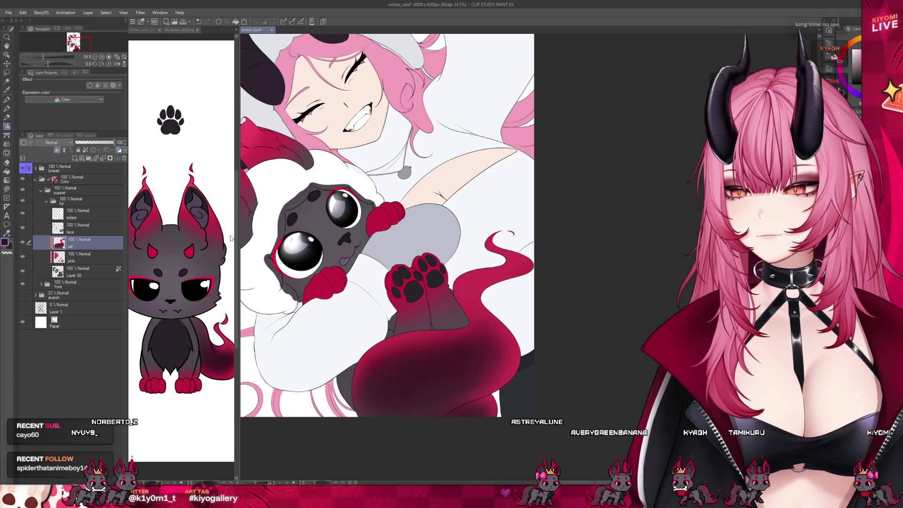
left_click(75, 159)
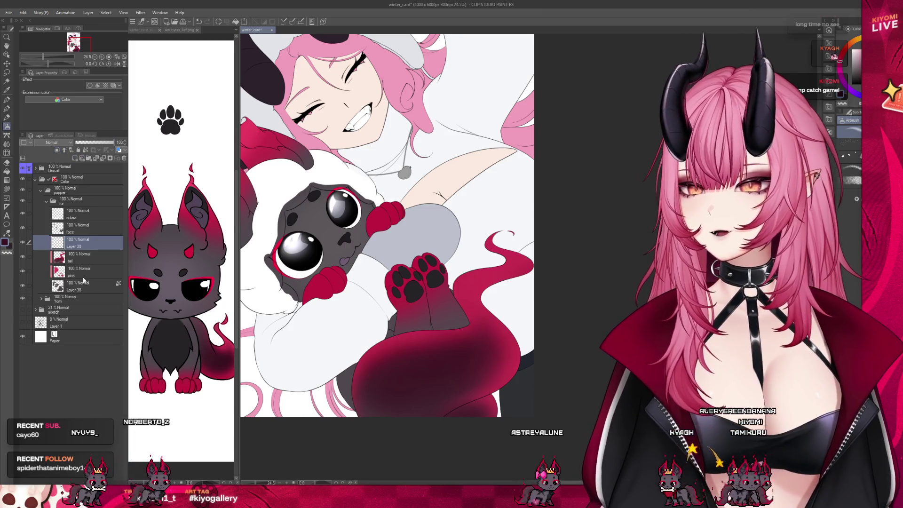
Step: Check the Anubytes_Ref reference image, then switch to the Pen tool zoomed in
scroll(436, 300, "down", 2)
left_click(193, 198)
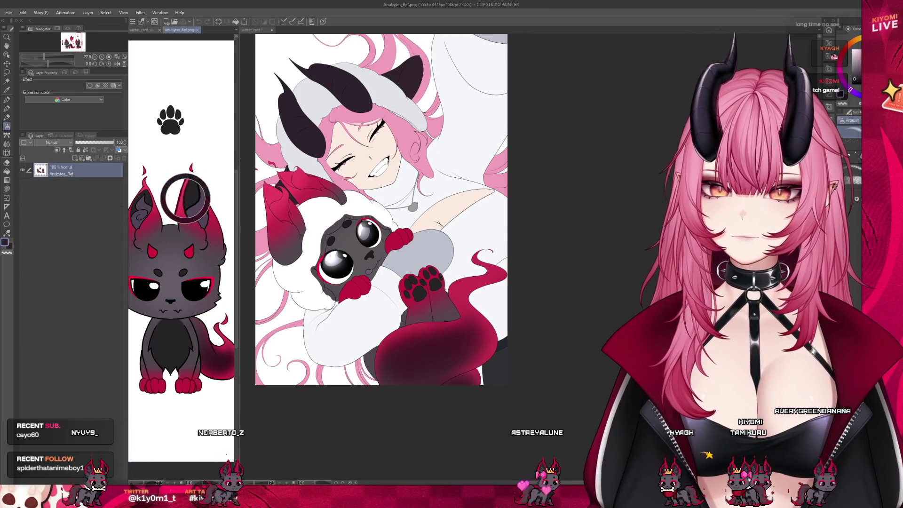
left_click(292, 127)
scroll(290, 127, "up", 1)
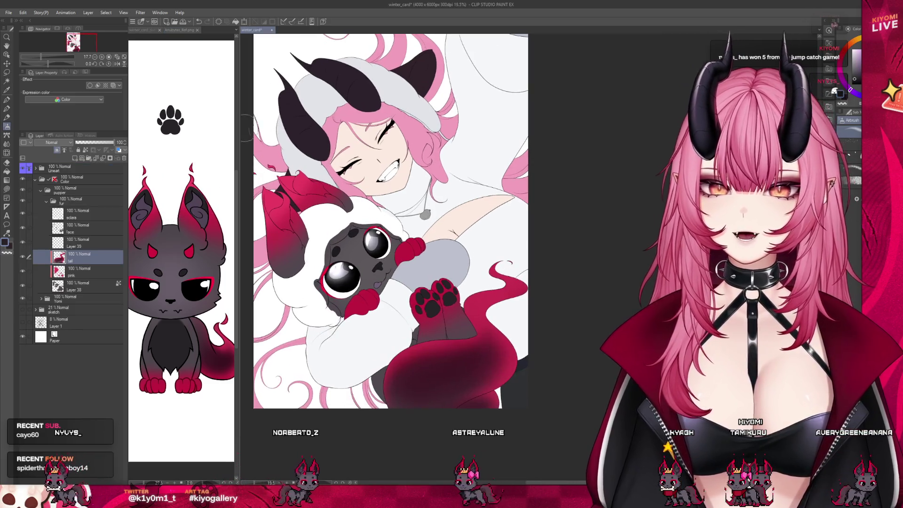
left_click(7, 100)
scroll(275, 196, "up", 4)
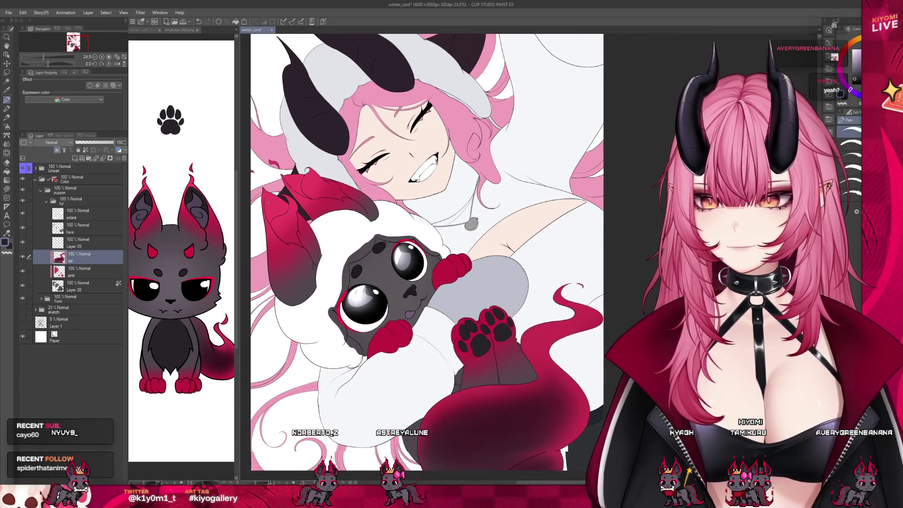
scroll(241, 184, "up", 7)
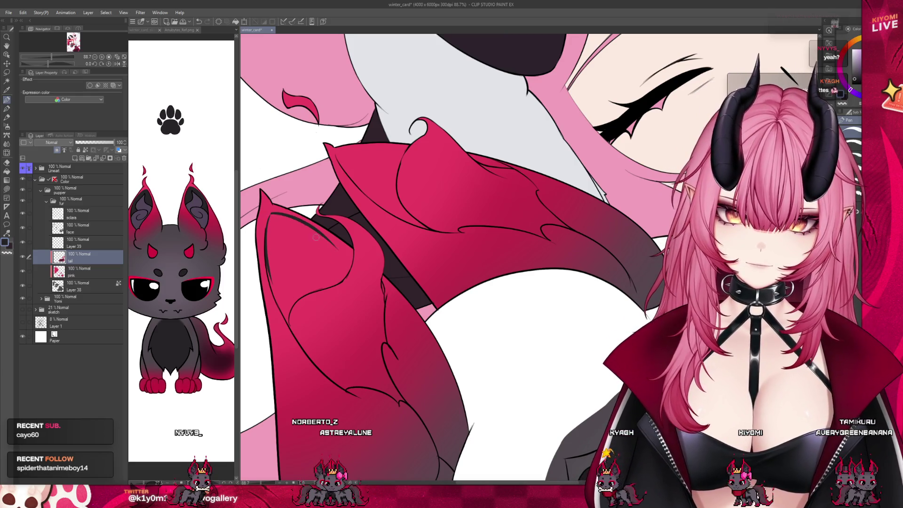
Step: Line the tail edge in dark grey and fill the inner tail area
left_click_drag(337, 249, 353, 269)
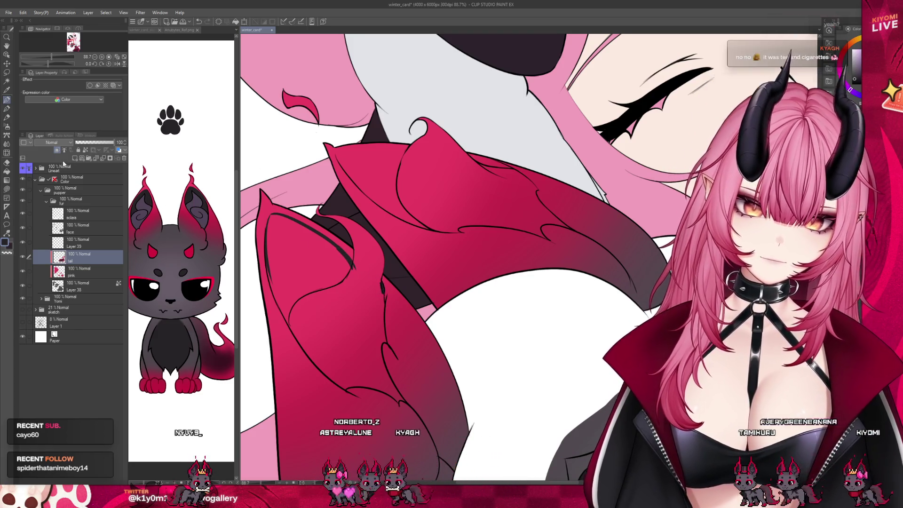
left_click(292, 280)
key("p")
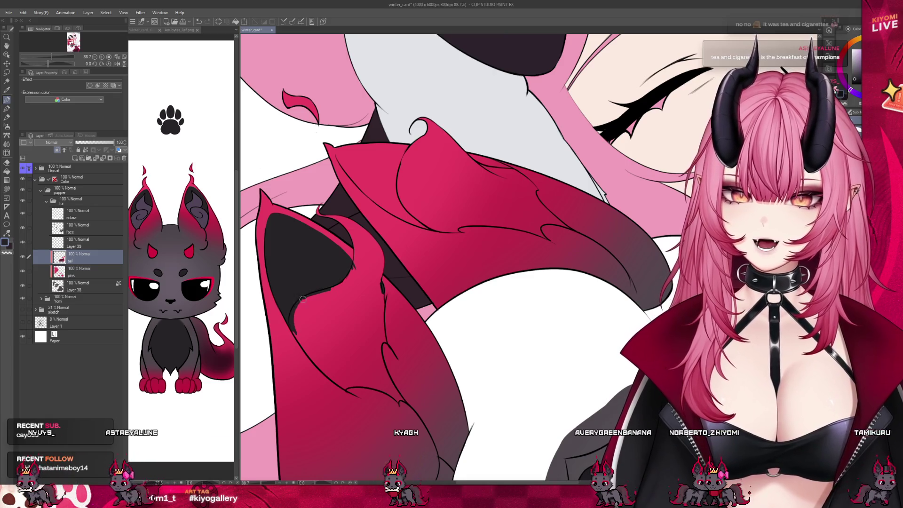
left_click_drag(344, 283, 335, 290)
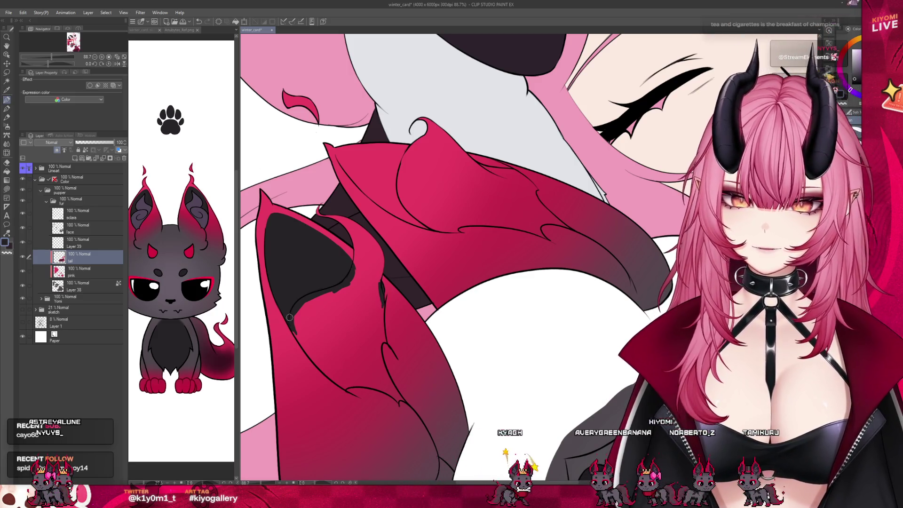
scroll(321, 295, "down", 2)
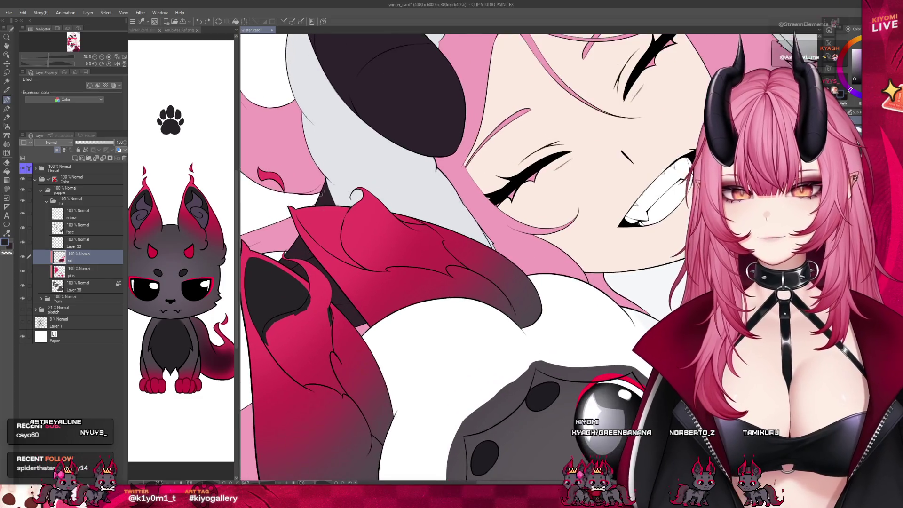
scroll(292, 198, "up", 3)
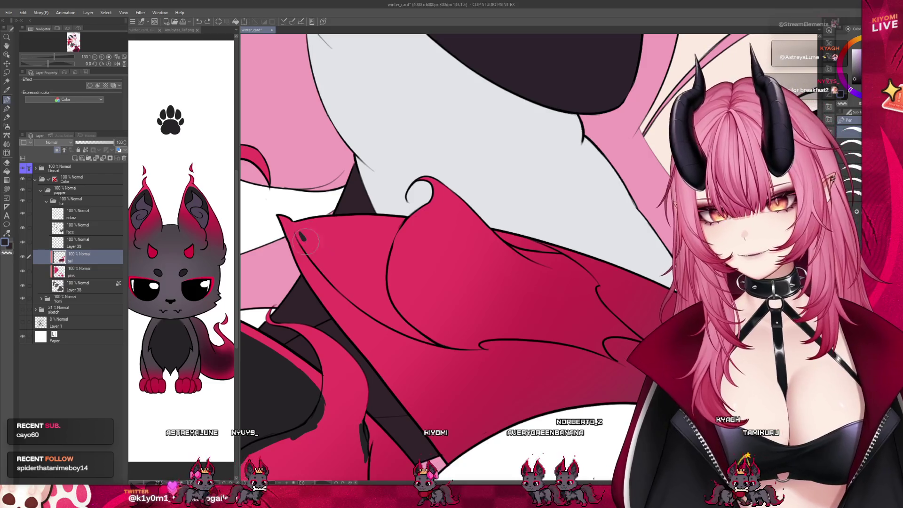
Step: Darken the red tail tip's inner side and upper edge with dark strokes
mouse_move(295, 229)
left_mouse_down()
mouse_move(360, 296)
mouse_move(438, 338)
left_mouse_up()
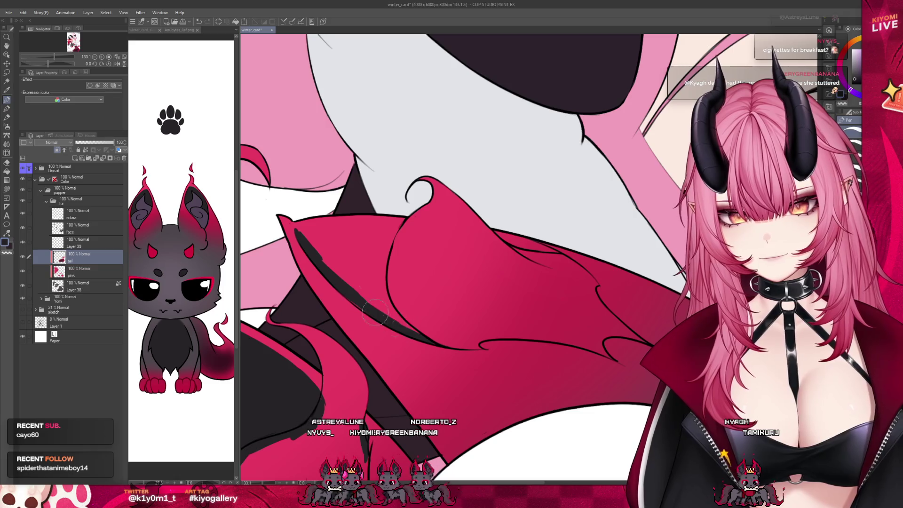
mouse_move(372, 308)
left_mouse_down()
mouse_move(376, 301)
mouse_move(343, 263)
mouse_move(358, 258)
left_mouse_up()
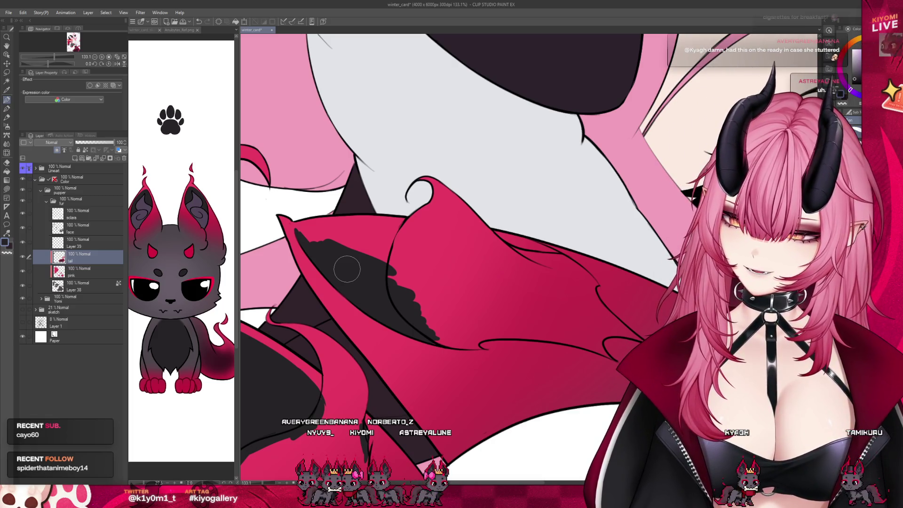
mouse_move(301, 229)
left_mouse_down()
mouse_move(414, 235)
mouse_move(348, 242)
mouse_move(416, 254)
left_mouse_up()
left_click_drag(404, 316, 411, 264)
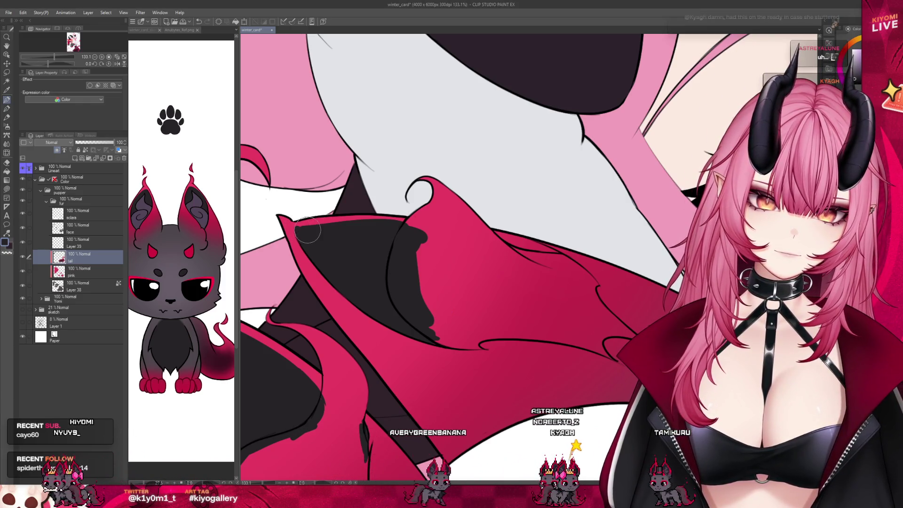
left_click_drag(545, 258, 480, 233)
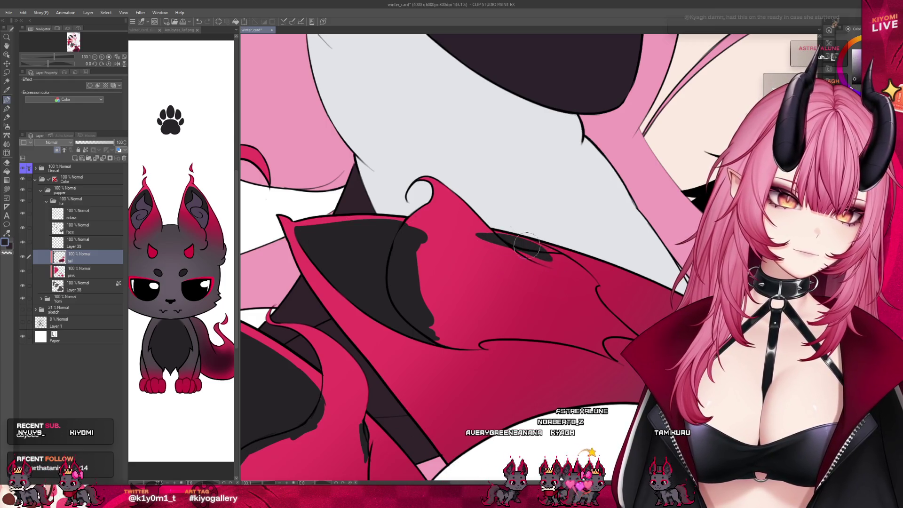
mouse_move(569, 261)
left_mouse_down()
mouse_move(431, 227)
mouse_move(352, 223)
left_mouse_up()
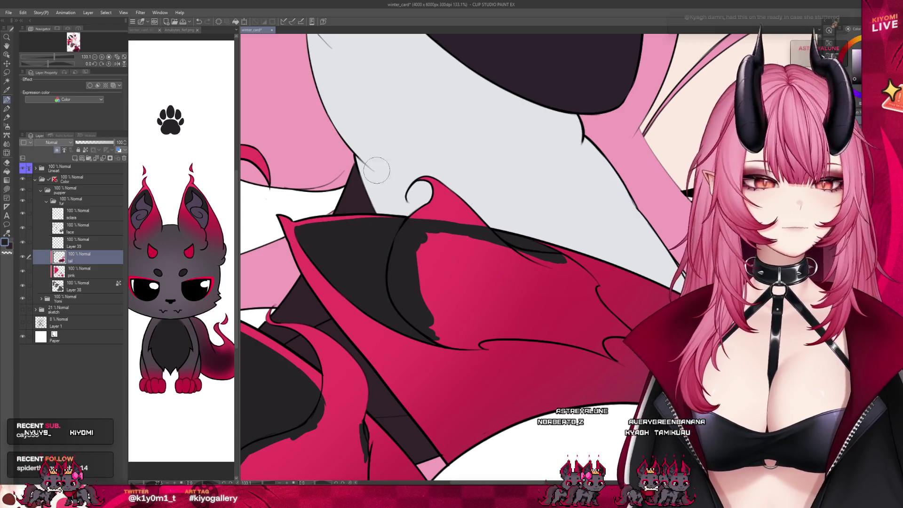
scroll(462, 196, "down", 5)
scroll(470, 235, "down", 3)
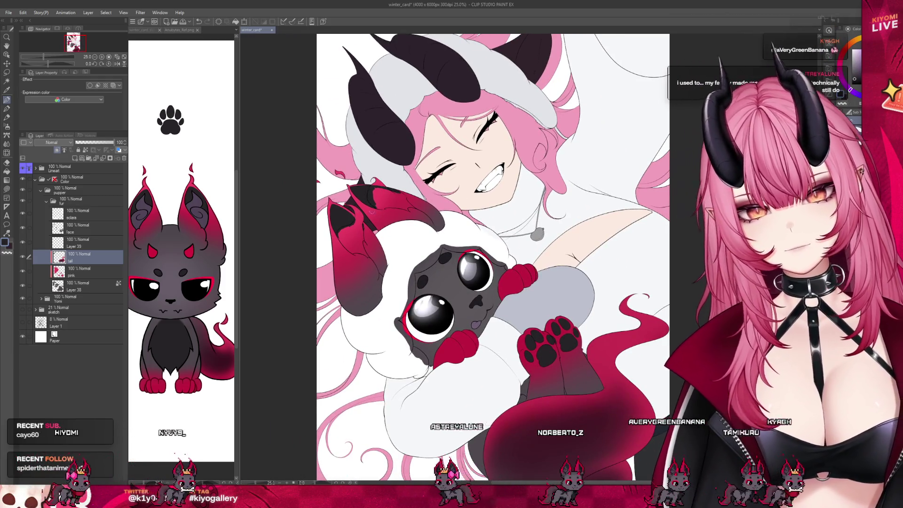
scroll(470, 235, "down", 1)
left_click(74, 159)
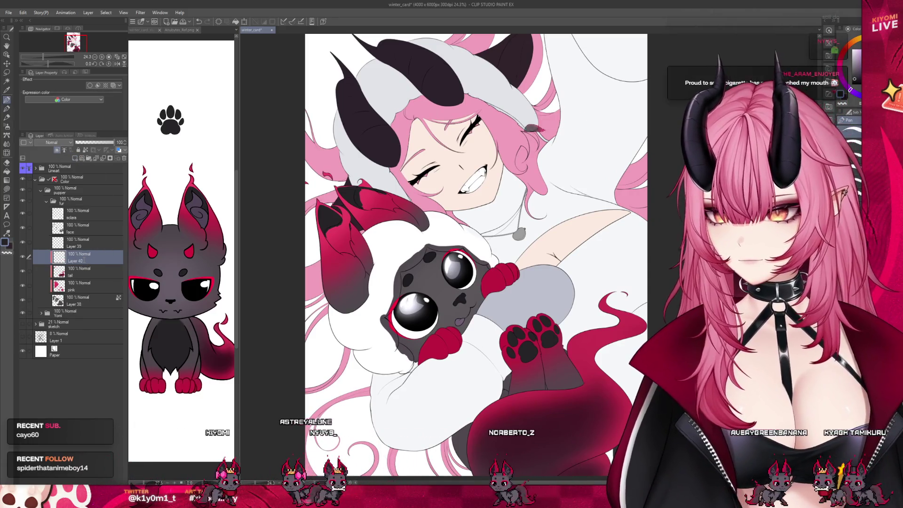
left_click(195, 202)
scroll(314, 237, "up", 5)
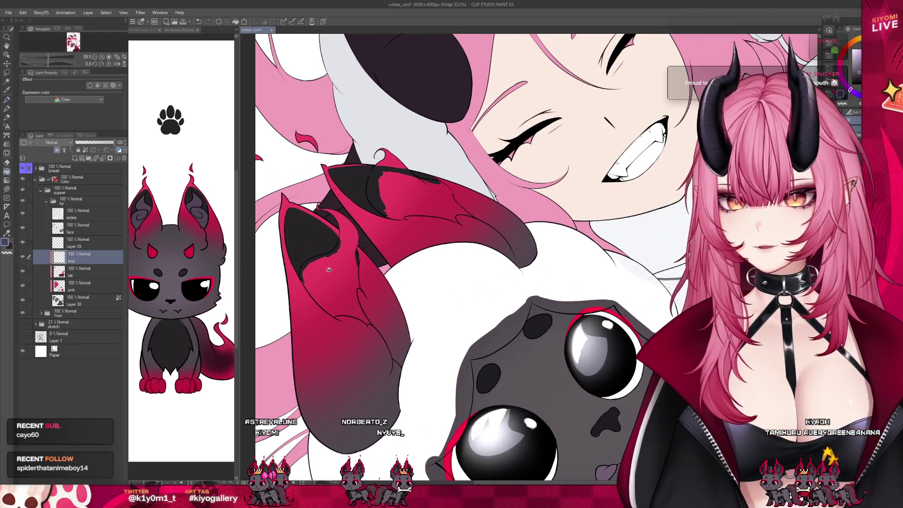
left_click(329, 269)
scroll(337, 144, "up", 3)
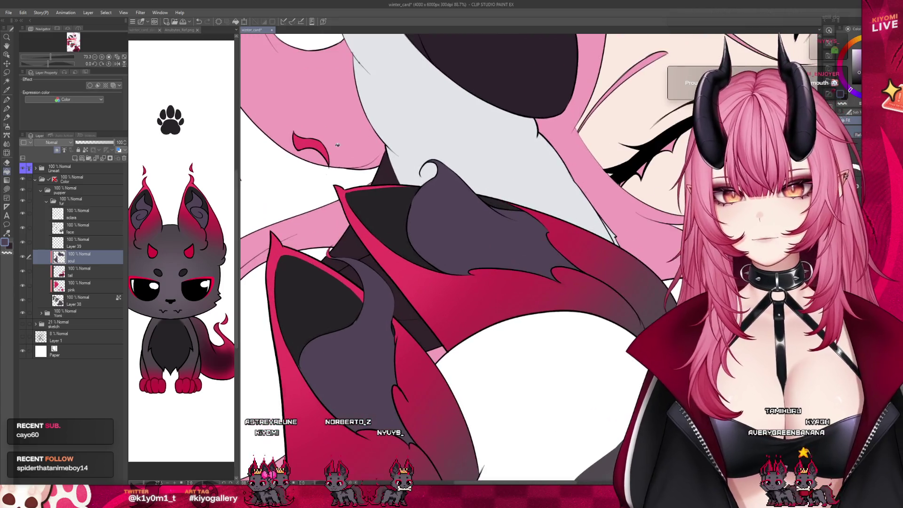
scroll(358, 282, "up", 2)
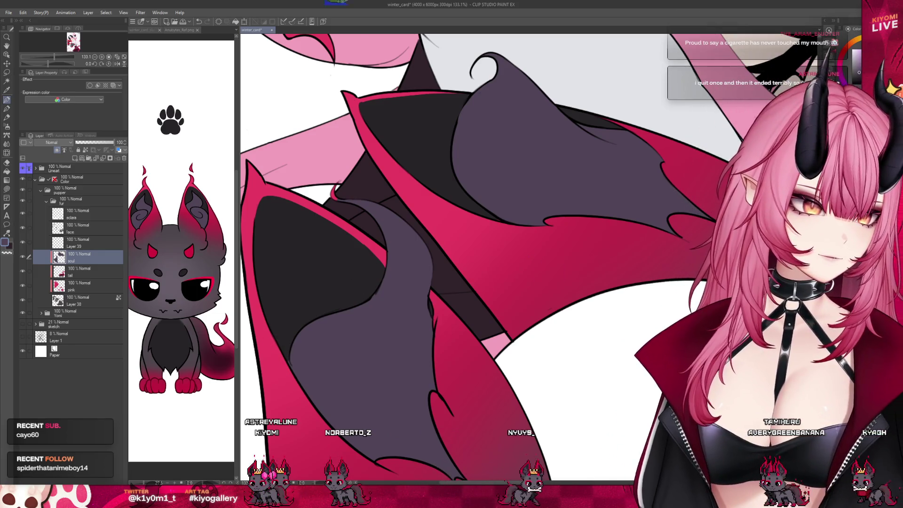
left_click(287, 355, "alt")
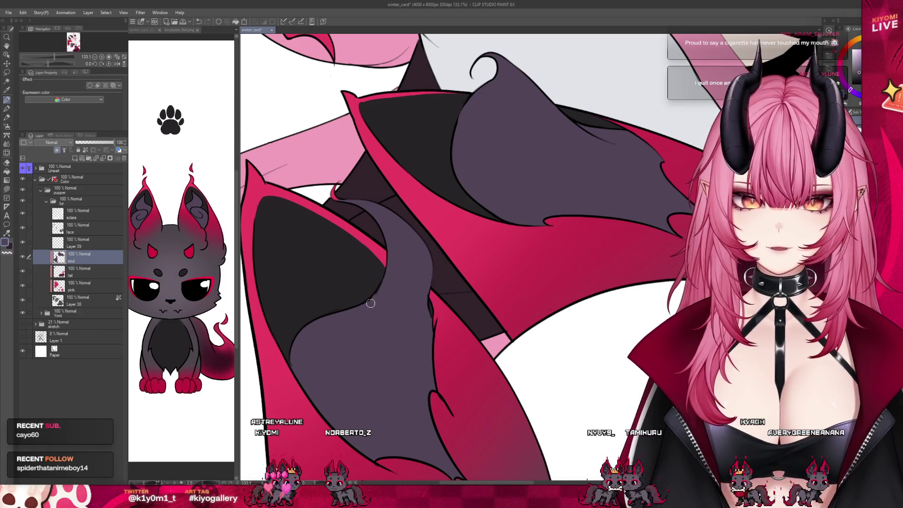
left_click_drag(448, 269, 365, 326)
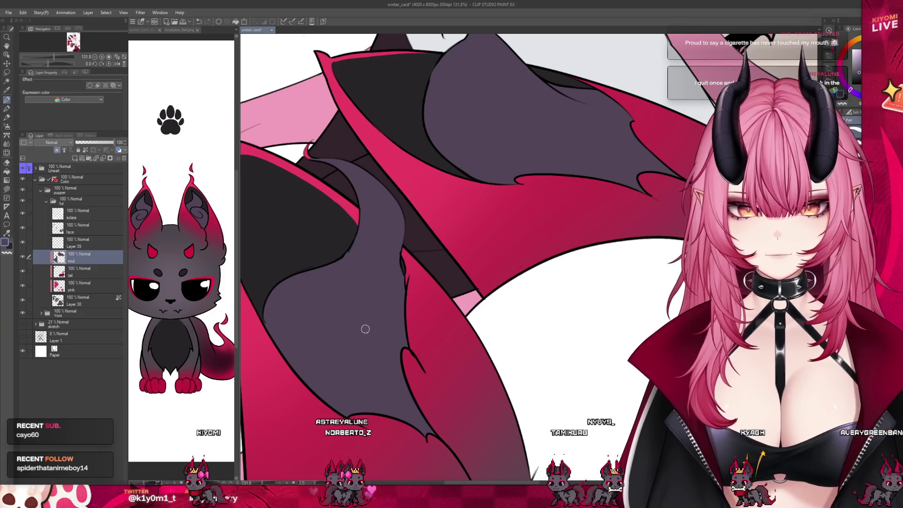
scroll(363, 294, "up", 5)
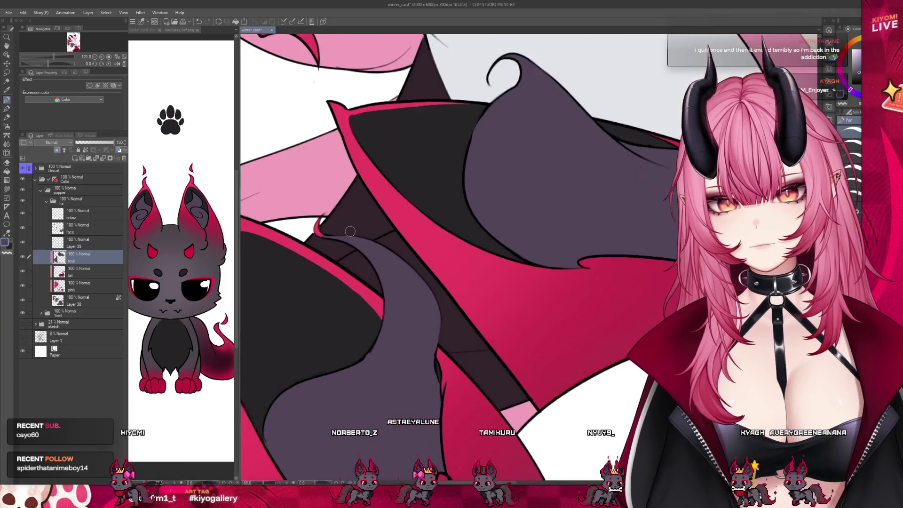
left_click_drag(325, 228, 311, 217)
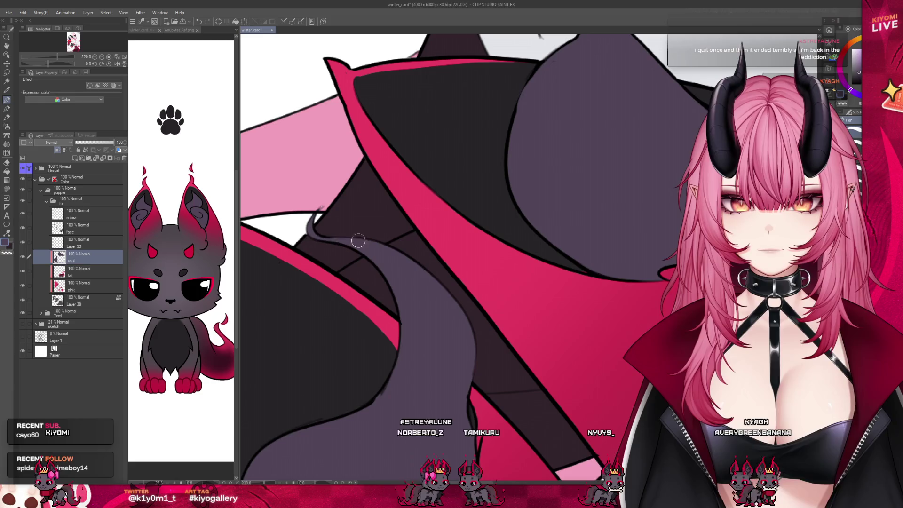
left_click(35, 168)
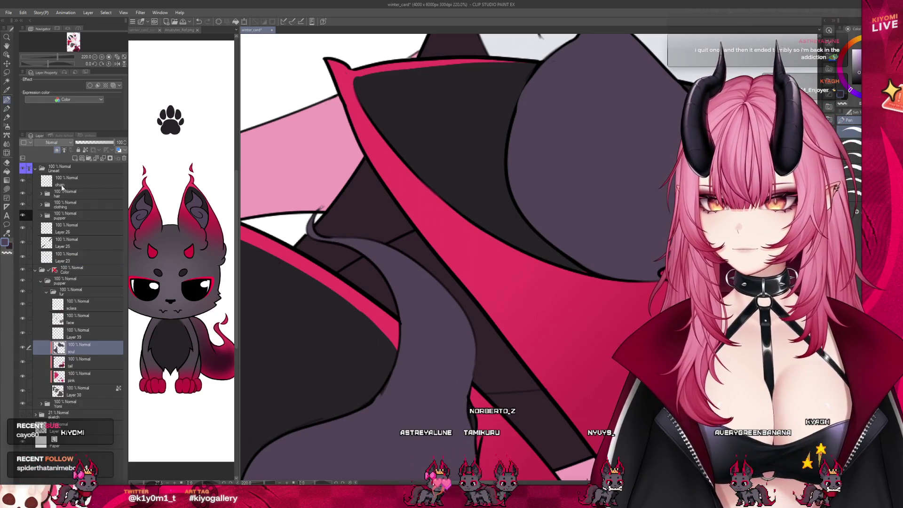
left_click(52, 181)
left_click(41, 193)
left_click(49, 207)
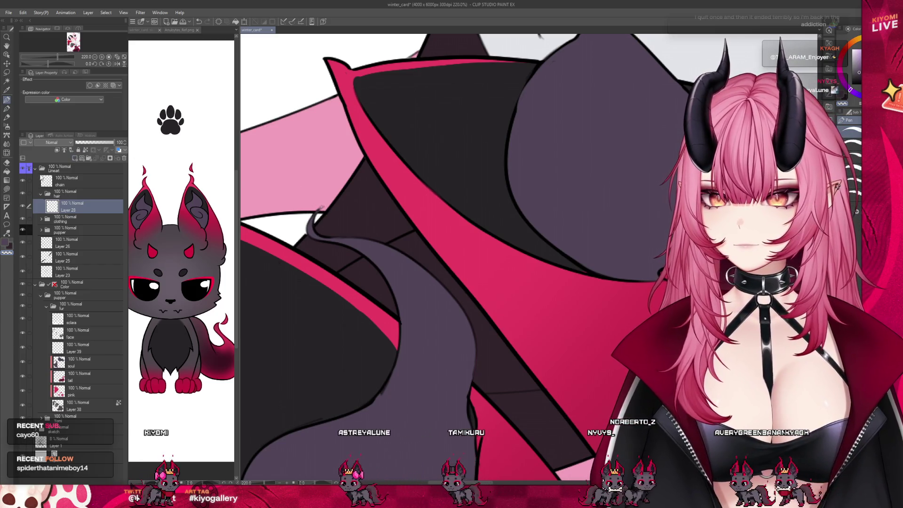
left_click(35, 168)
left_click(85, 257)
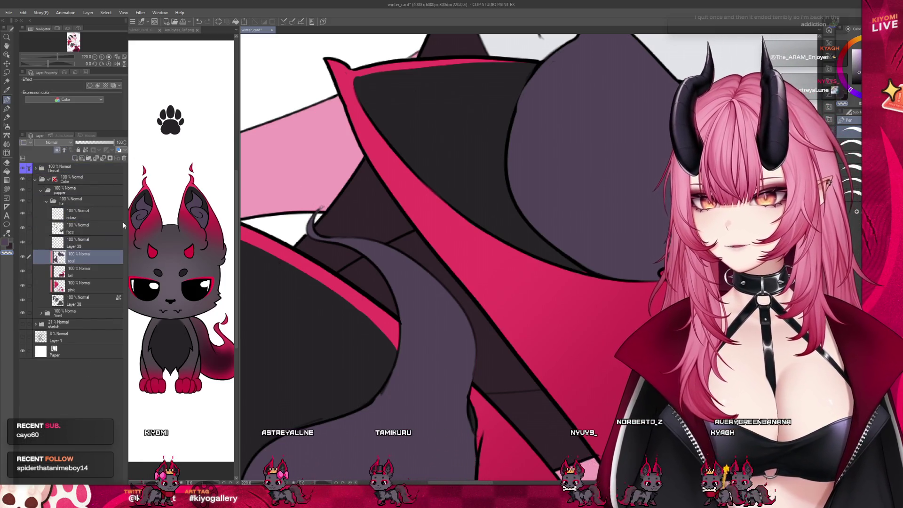
mouse_move(357, 329)
left_mouse_down()
mouse_move(376, 292)
mouse_move(389, 312)
mouse_move(359, 289)
left_mouse_up()
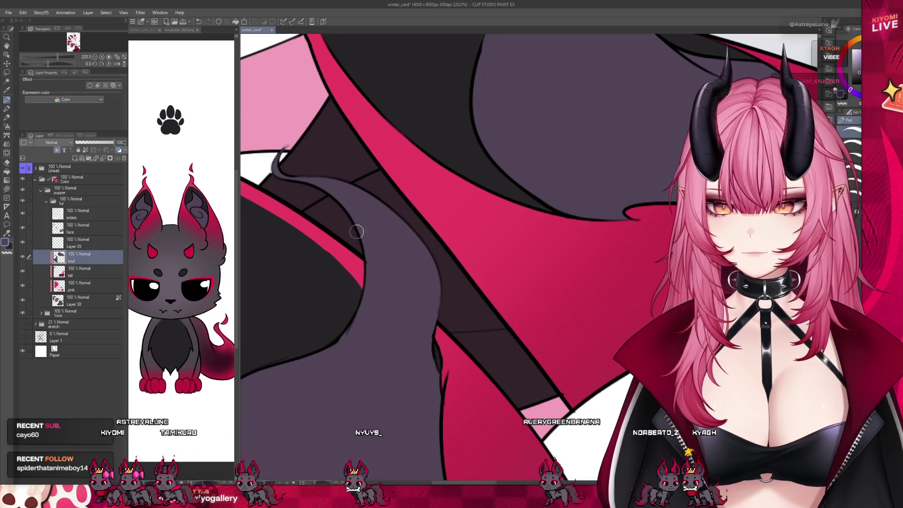
scroll(309, 290, "down", 5)
scroll(360, 179, "up", 8)
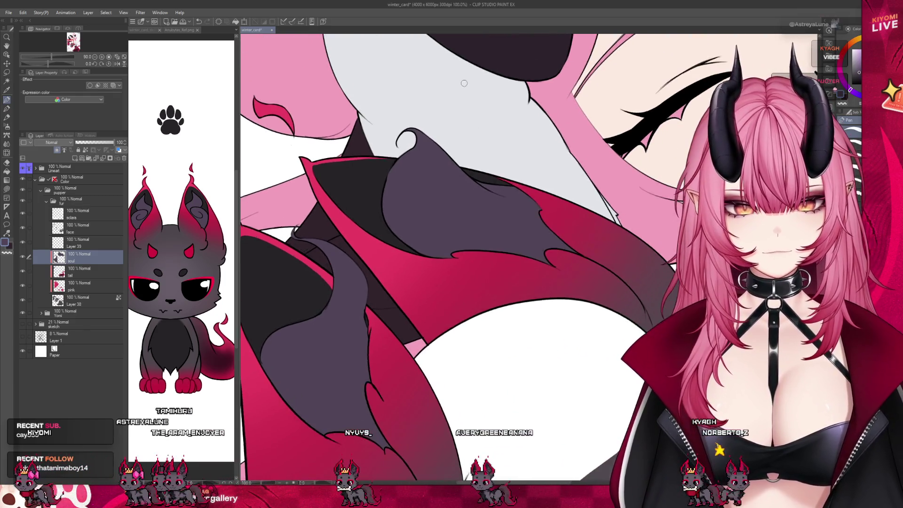
scroll(360, 179, "up", 1)
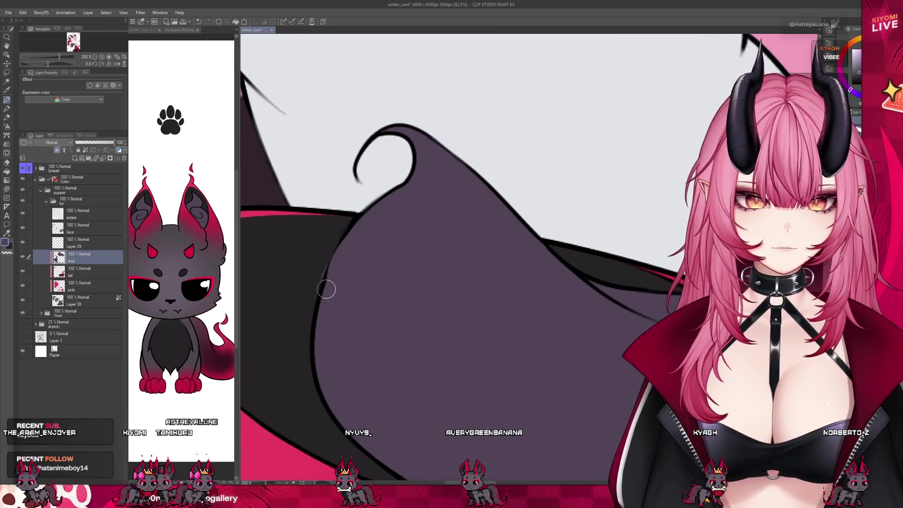
scroll(402, 147, "down", 1)
mouse_move(402, 148)
left_mouse_down()
mouse_move(604, 161)
mouse_move(599, 207)
mouse_move(651, 300)
mouse_move(350, 374)
left_mouse_up()
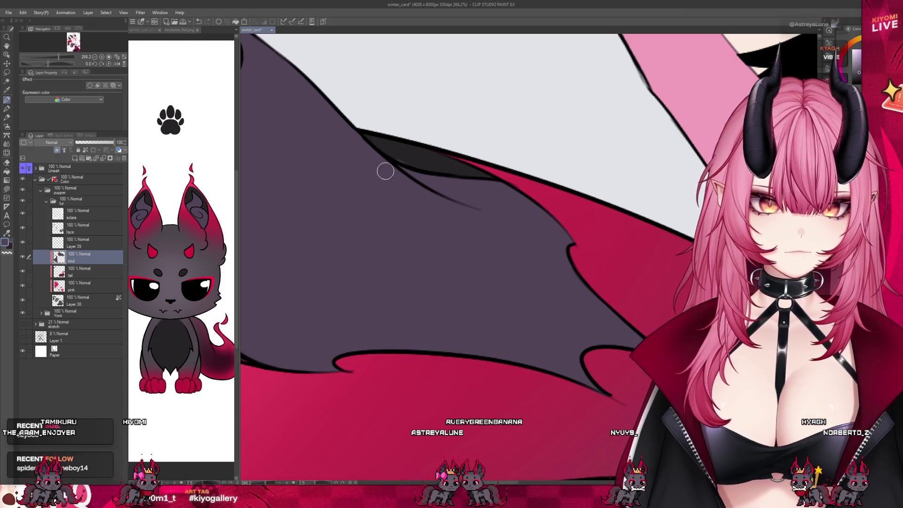
scroll(437, 192, "down", 5)
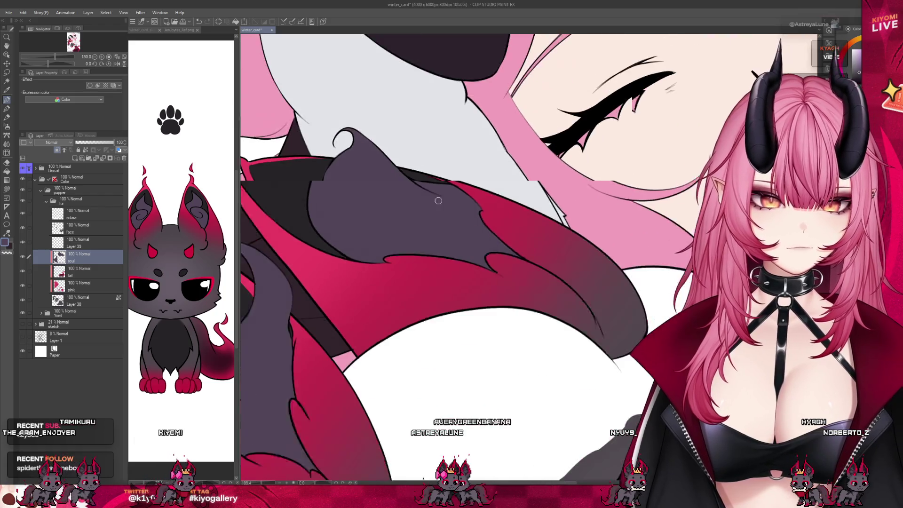
scroll(375, 209, "up", 3)
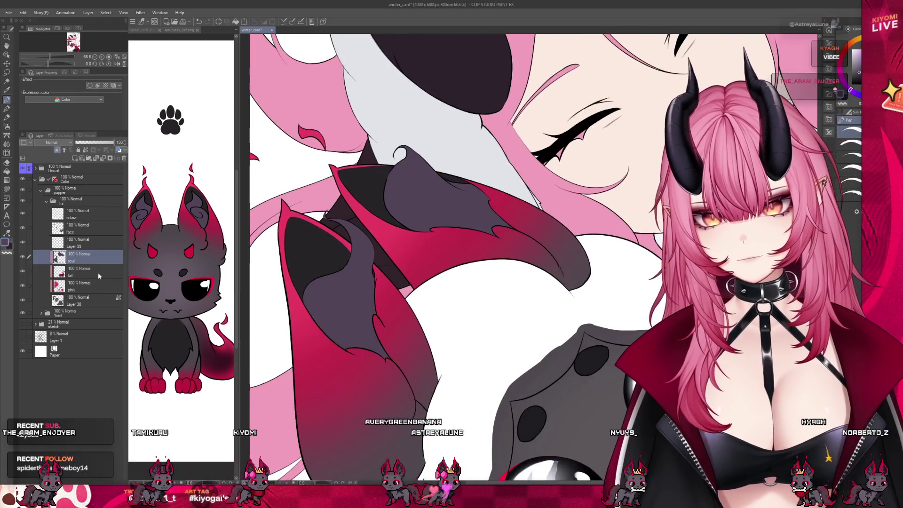
left_click(308, 262, "ctrl+shift")
scroll(309, 262, "up", 2)
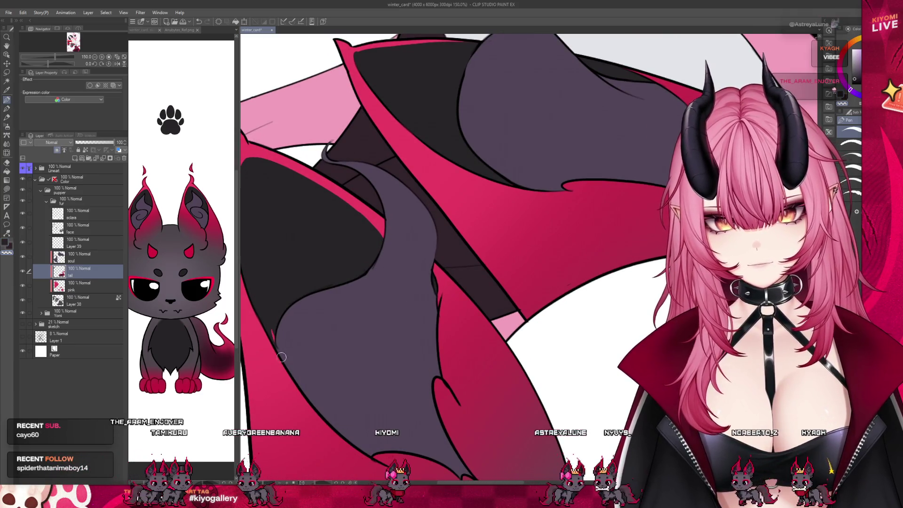
scroll(305, 211, "down", 3)
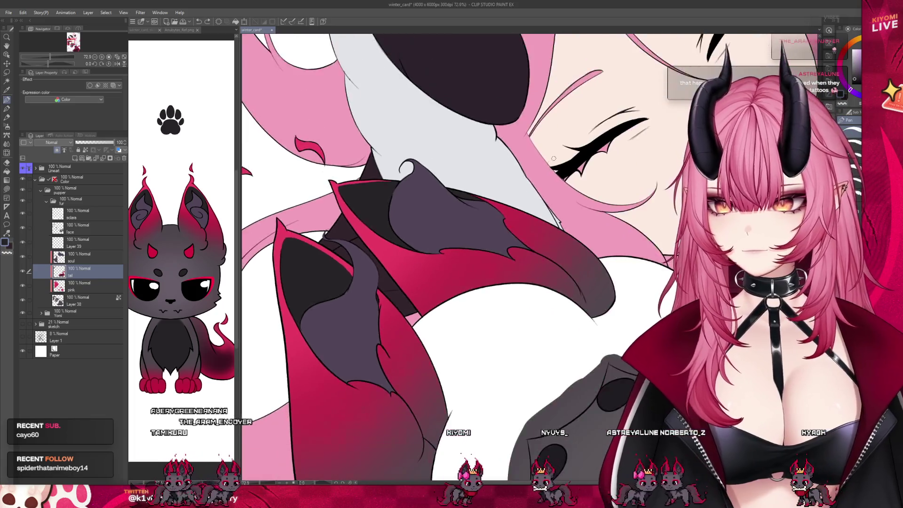
scroll(292, 242, "up", 3)
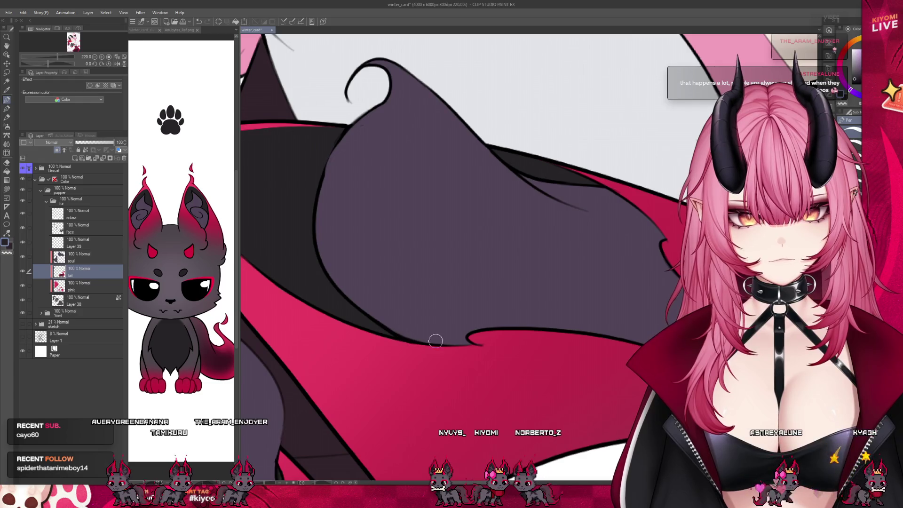
scroll(541, 296, "down", 2)
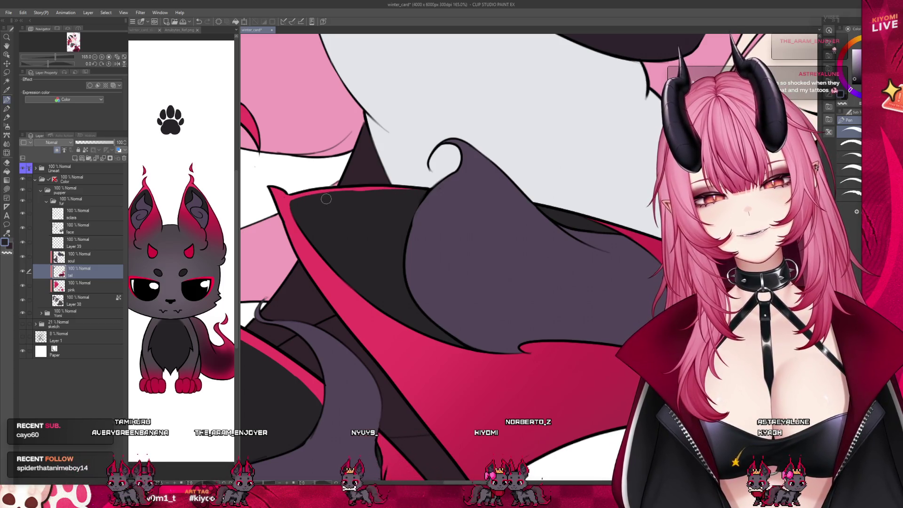
scroll(417, 197, "down", 5)
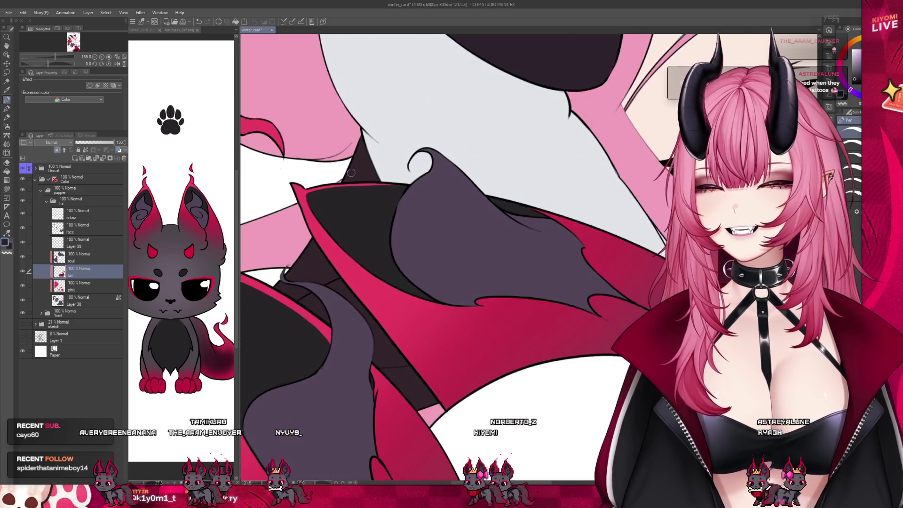
scroll(456, 316, "down", 4)
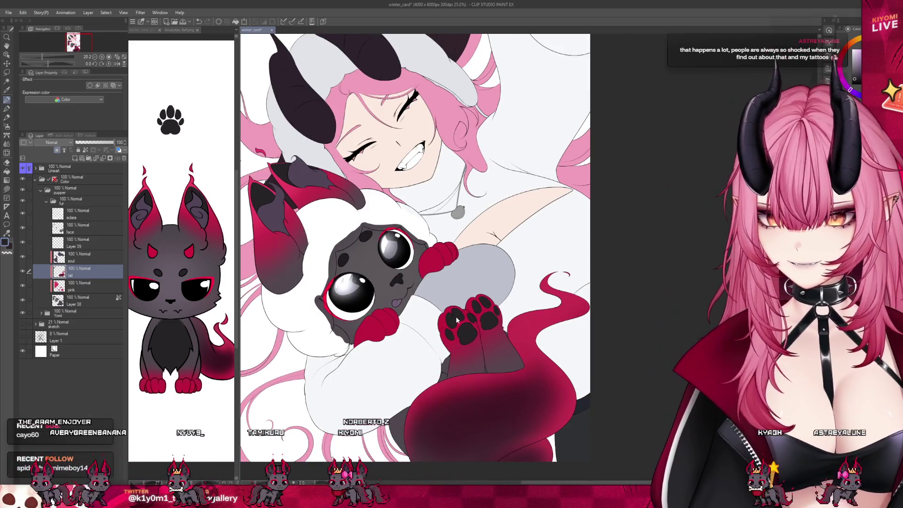
Step: Save winter_card and select the soul layer
key("ctrl+s")
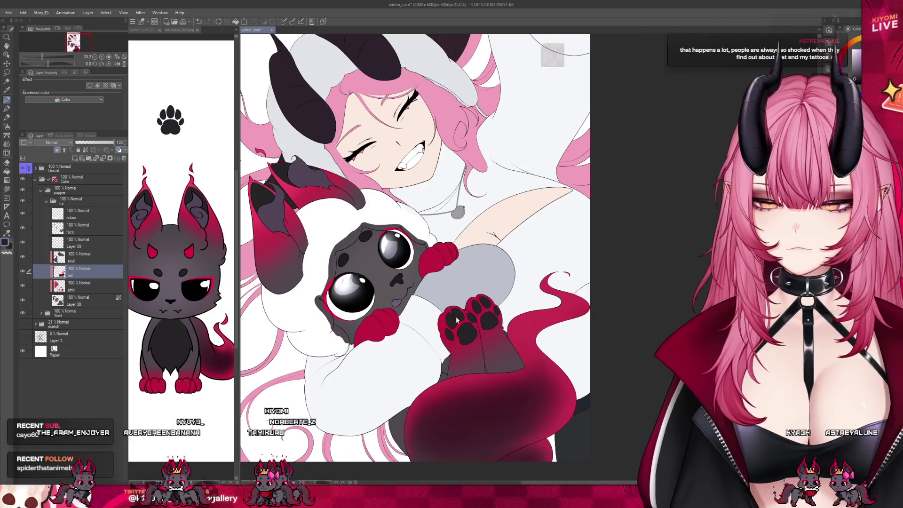
scroll(459, 294, "down", 2)
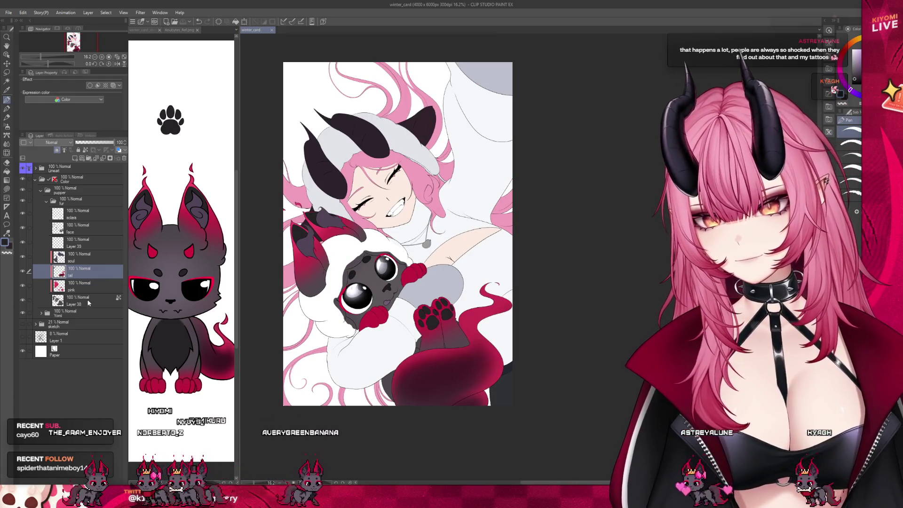
left_click(27, 258)
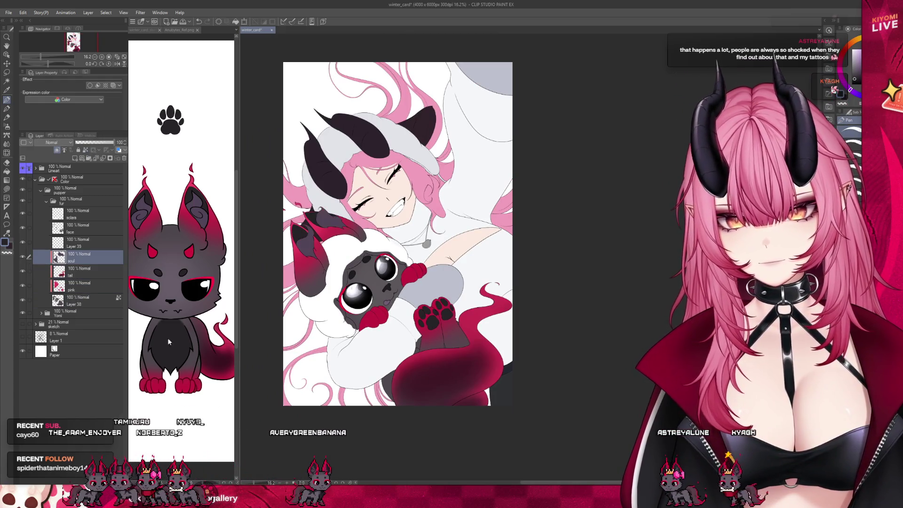
Step: Inspect the creature's paws up close, then select the aclara layer
scroll(412, 336, "up", 3)
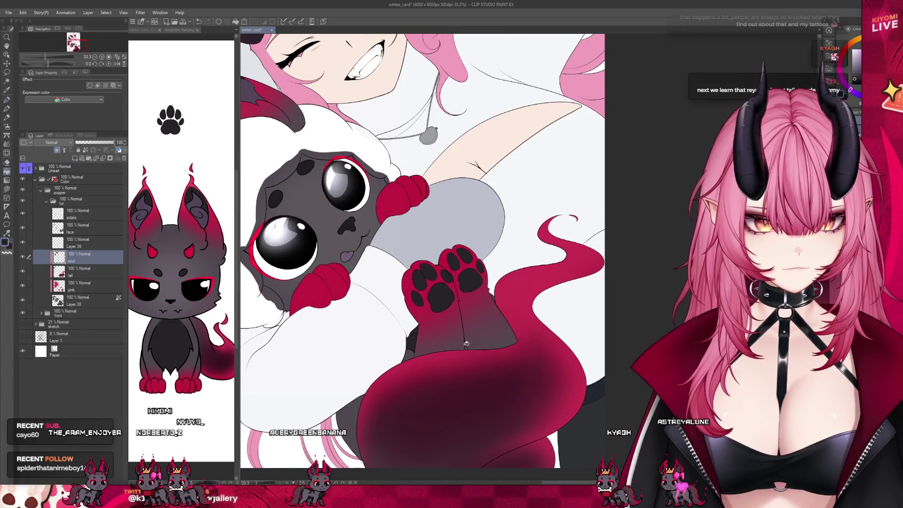
scroll(466, 344, "up", 4)
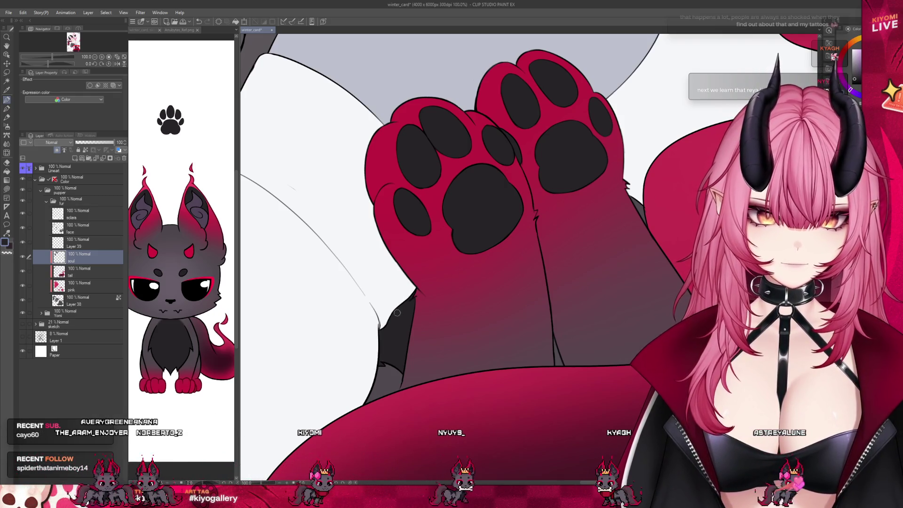
scroll(470, 305, "down", 3)
scroll(539, 323, "up", 2)
scroll(539, 323, "up", 1)
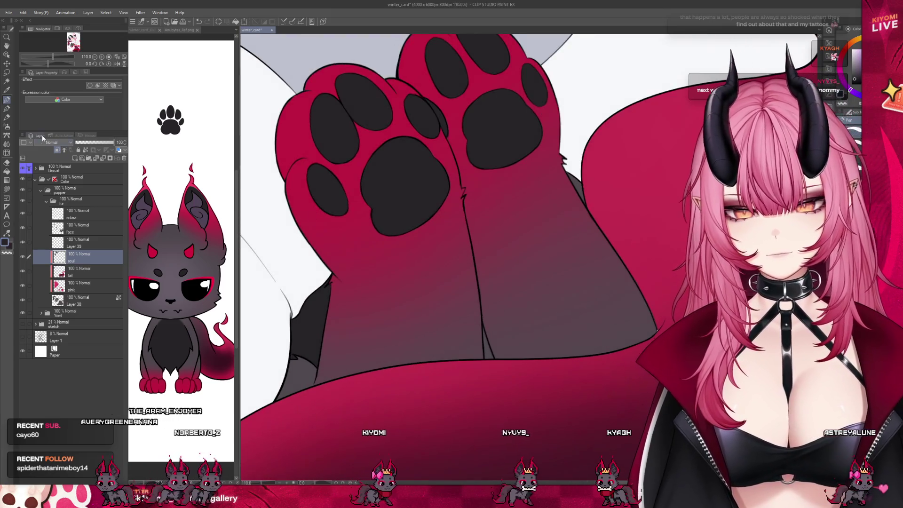
scroll(487, 350, "down", 8)
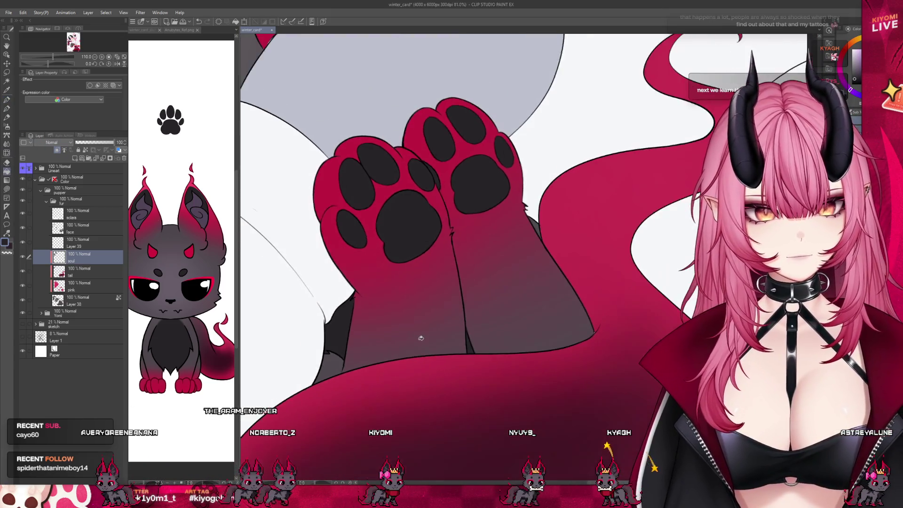
scroll(426, 336, "down", 1)
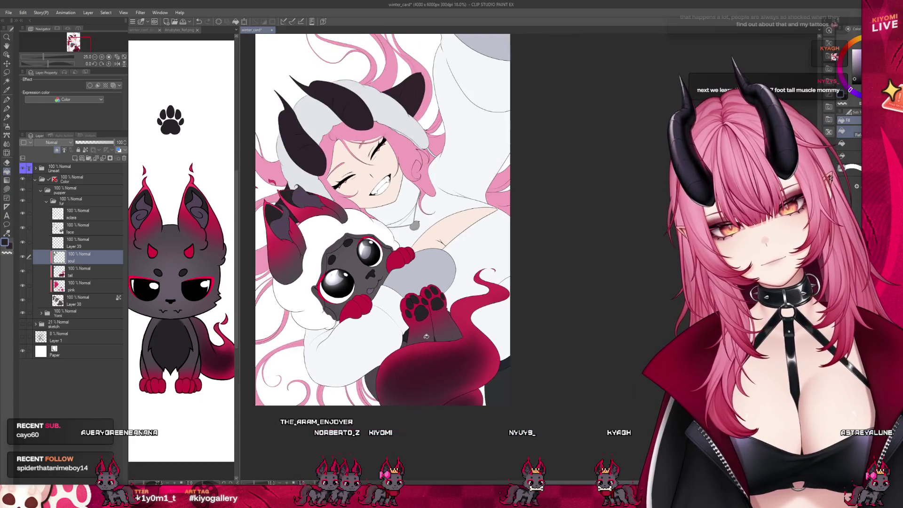
scroll(423, 293, "down", 1)
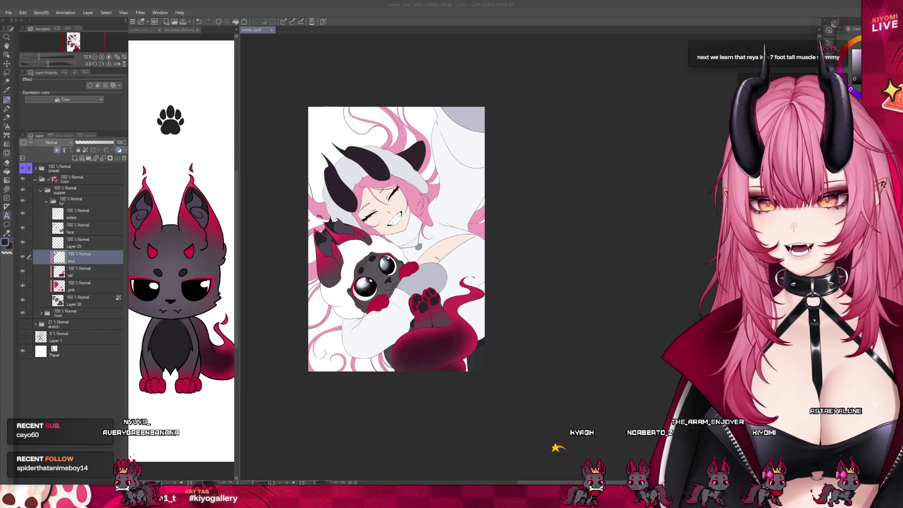
key("ctrl+plus")
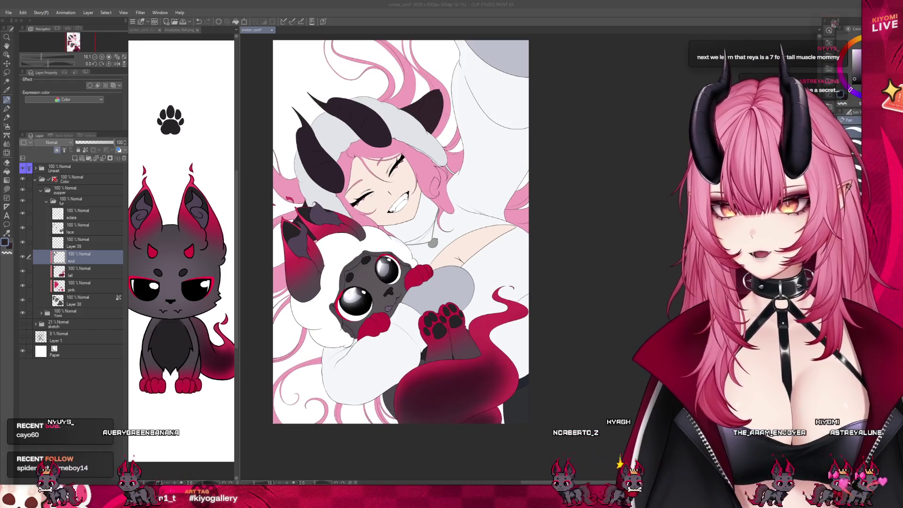
left_click(71, 214)
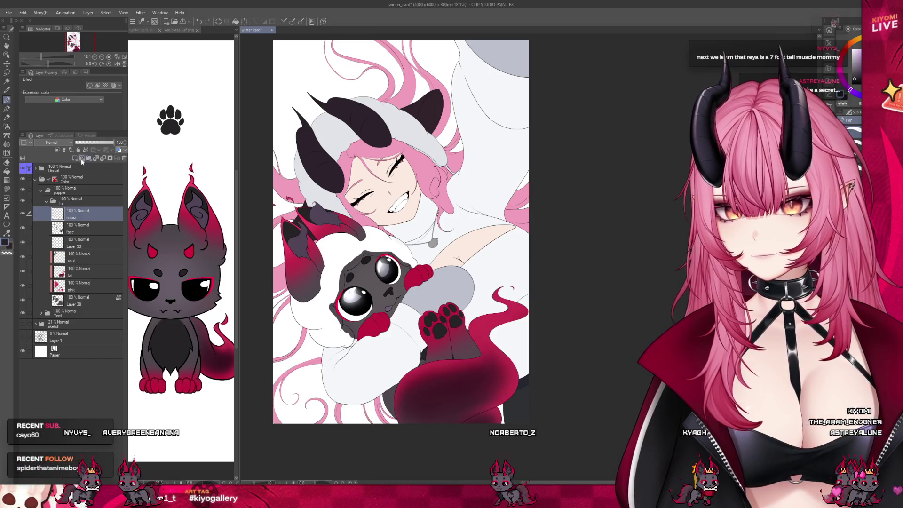
Step: Add a hat layer above fur in the pupper group and wrap it in its own folder
left_click(76, 159)
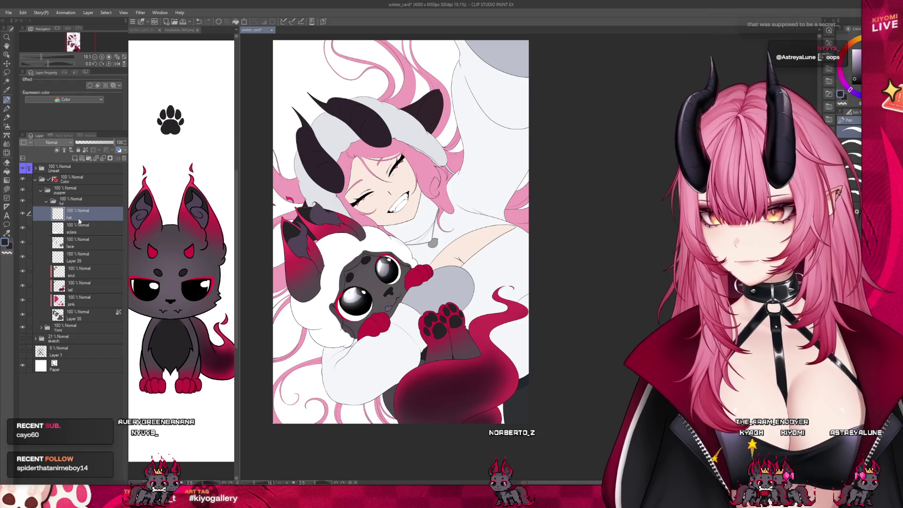
left_click_drag(71, 214, 81, 187)
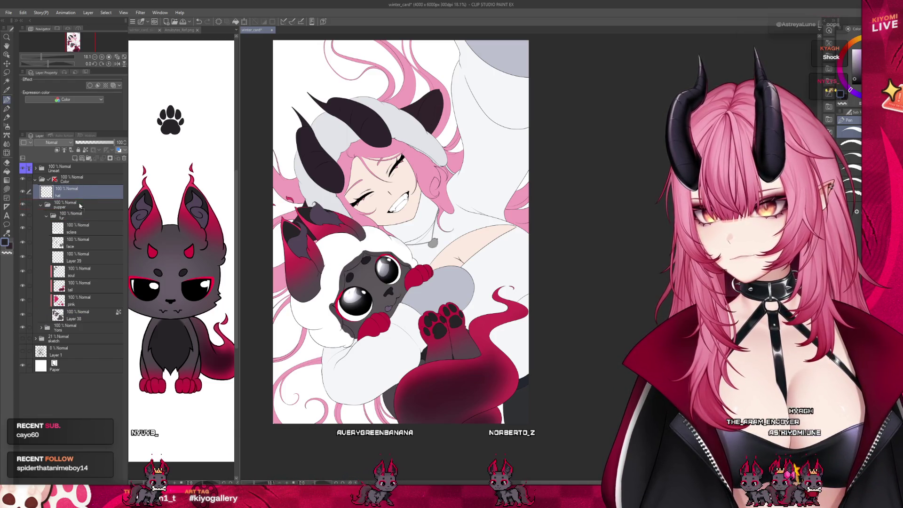
key("ctrl+z")
key("ctrl+g")
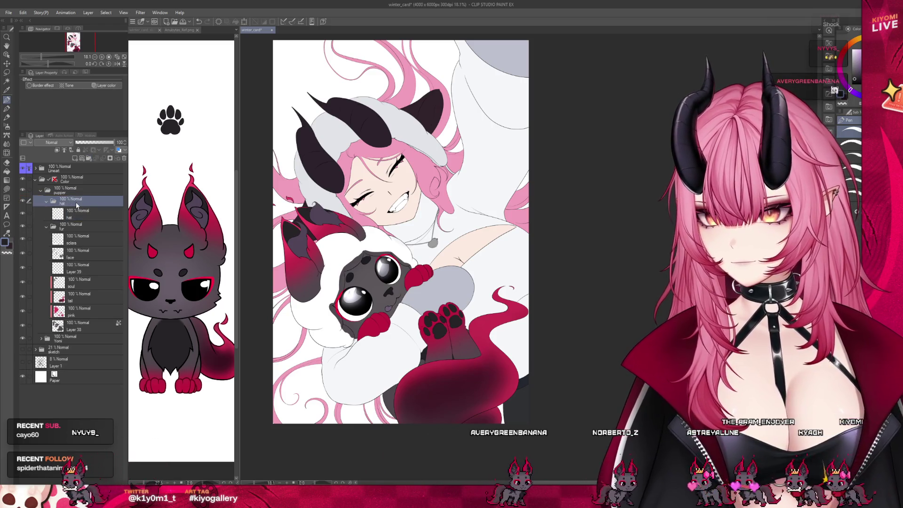
left_click(78, 212)
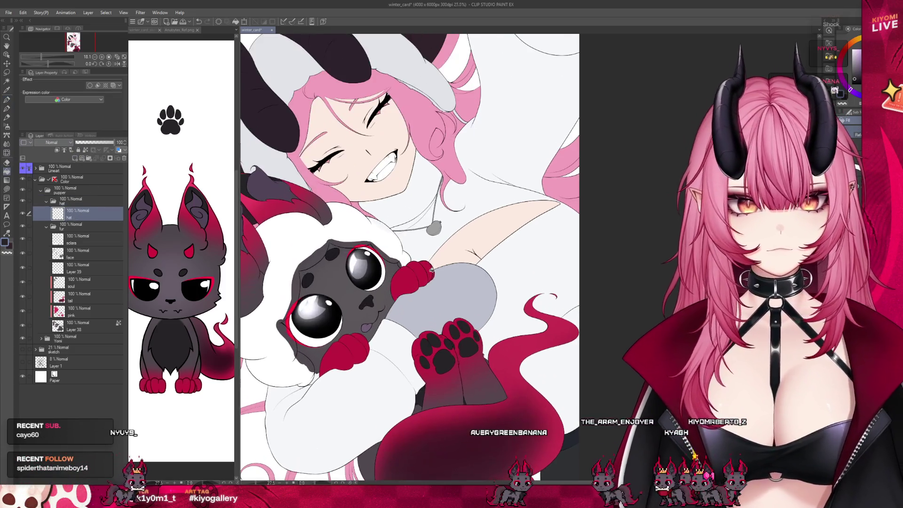
Step: Paint a lavender stroke on top of the hat and fill the hat area
scroll(411, 278, "up", 3)
scroll(303, 319, "up", 1)
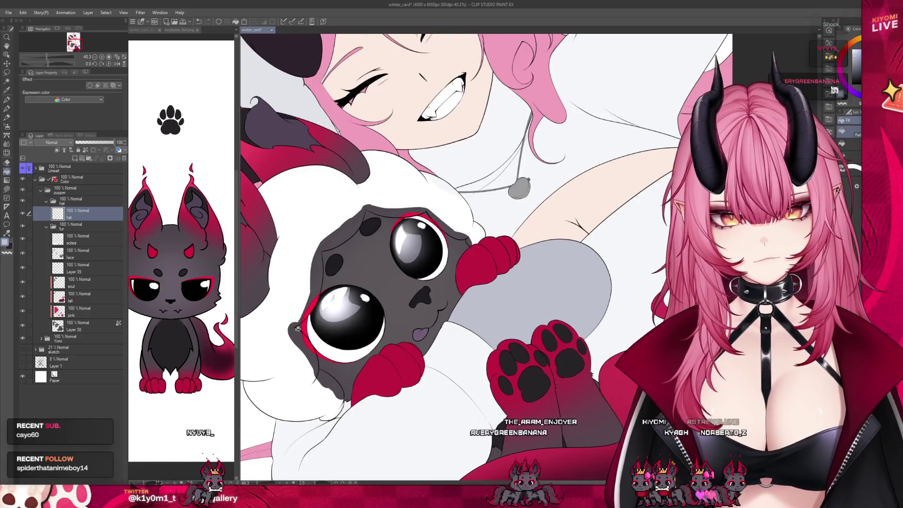
scroll(438, 213, "down", 2)
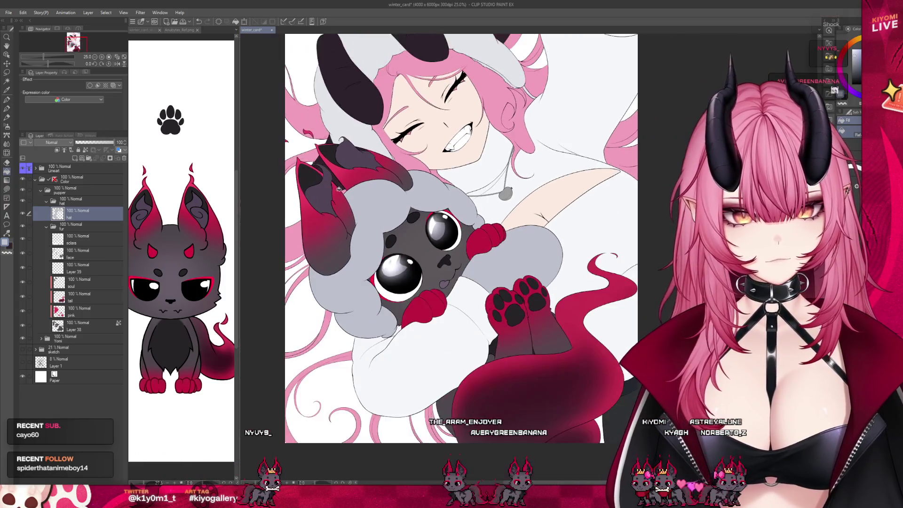
scroll(437, 213, "up", 3)
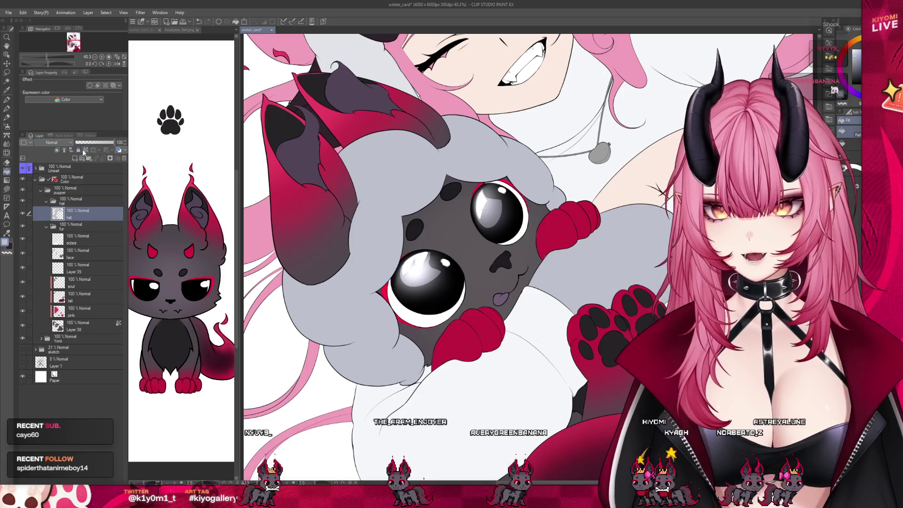
left_click_drag(353, 84, 339, 68)
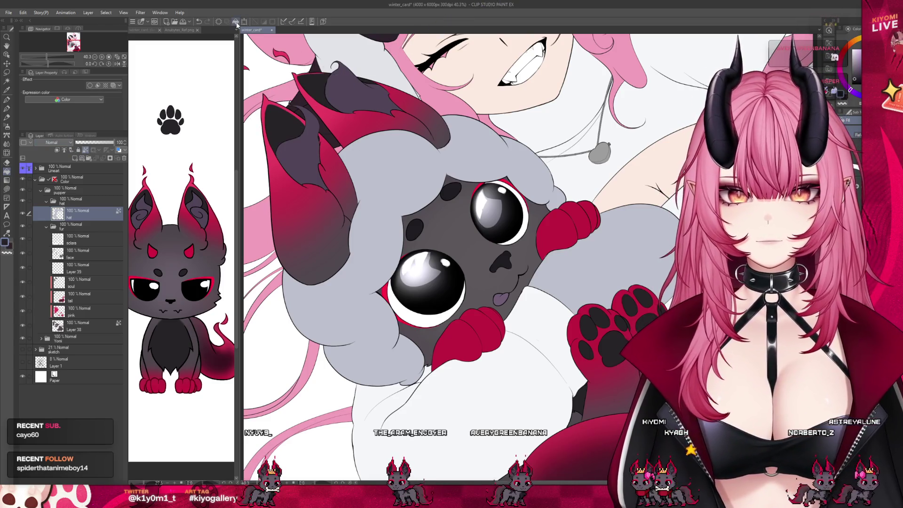
left_click(236, 21)
scroll(573, 153, "up", 4)
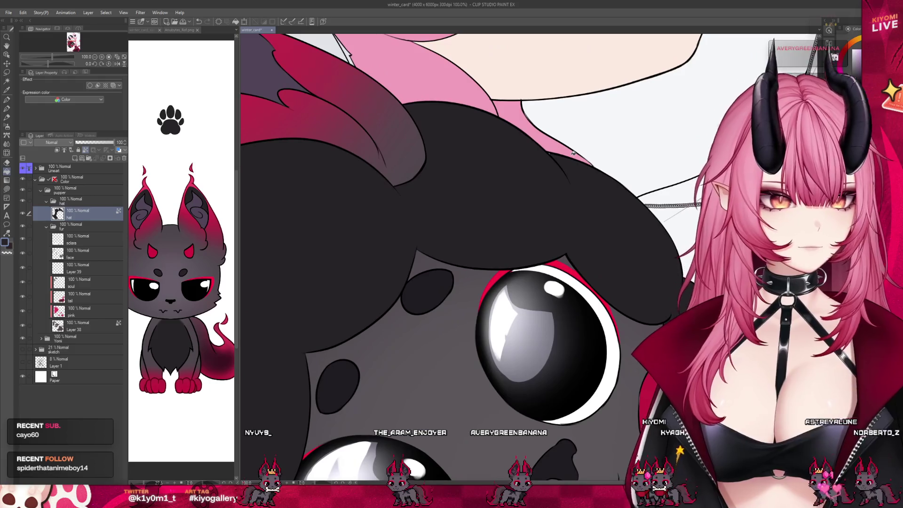
scroll(655, 134, "down", 1)
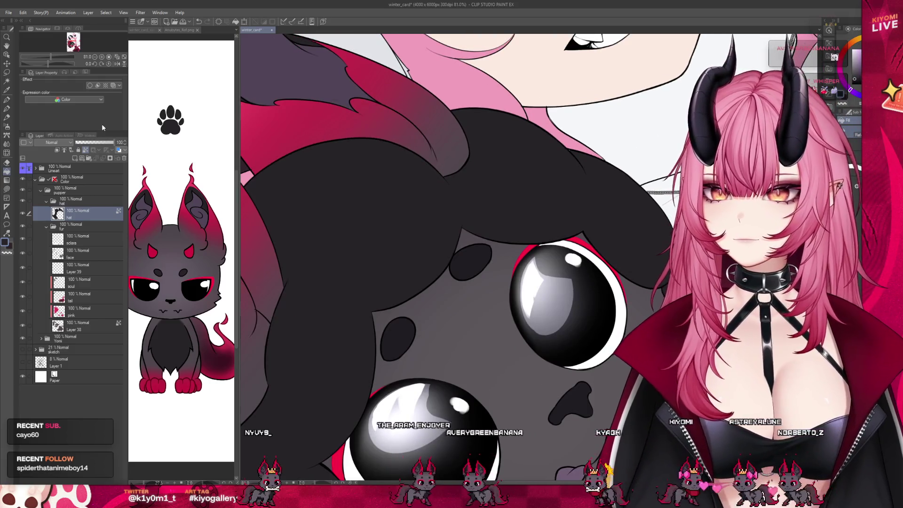
Step: Switch to the Pen and zoom out until the whole canvas is visible
key("p")
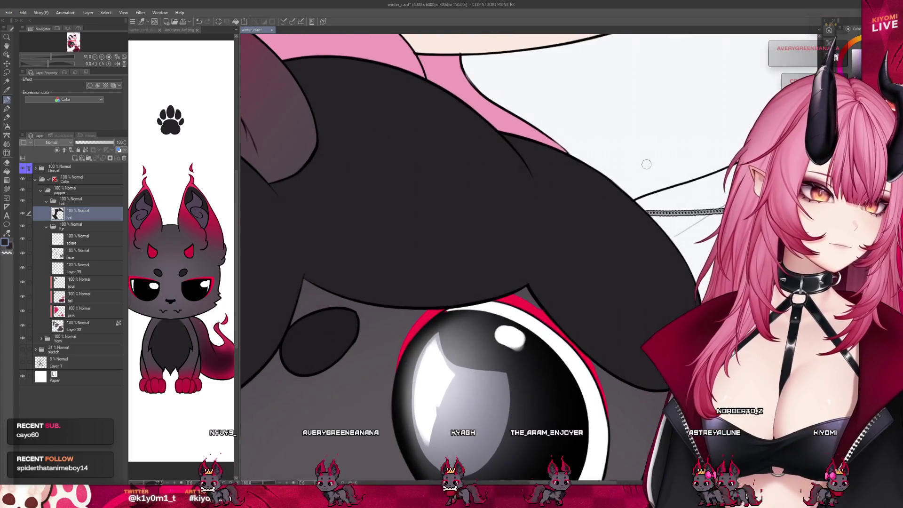
scroll(611, 188, "down", 2)
scroll(585, 163, "up", 2)
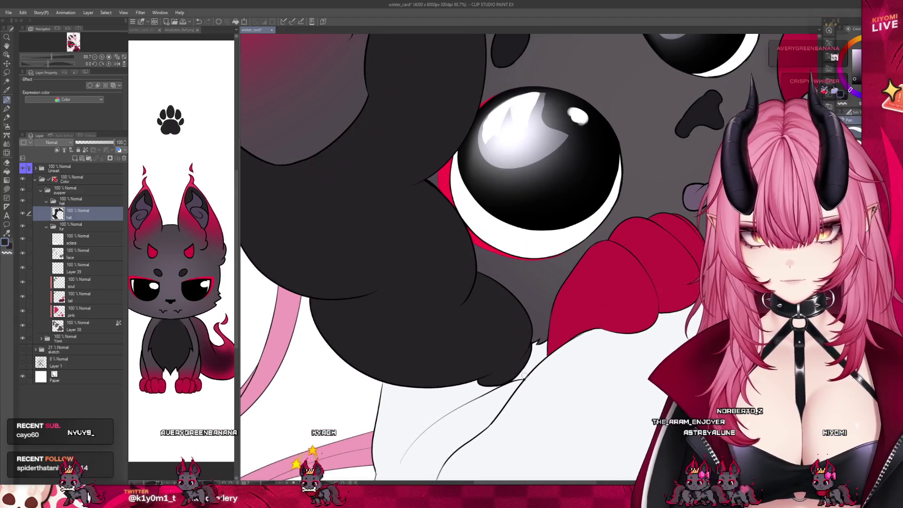
scroll(413, 309, "down", 2)
scroll(413, 310, "down", 3)
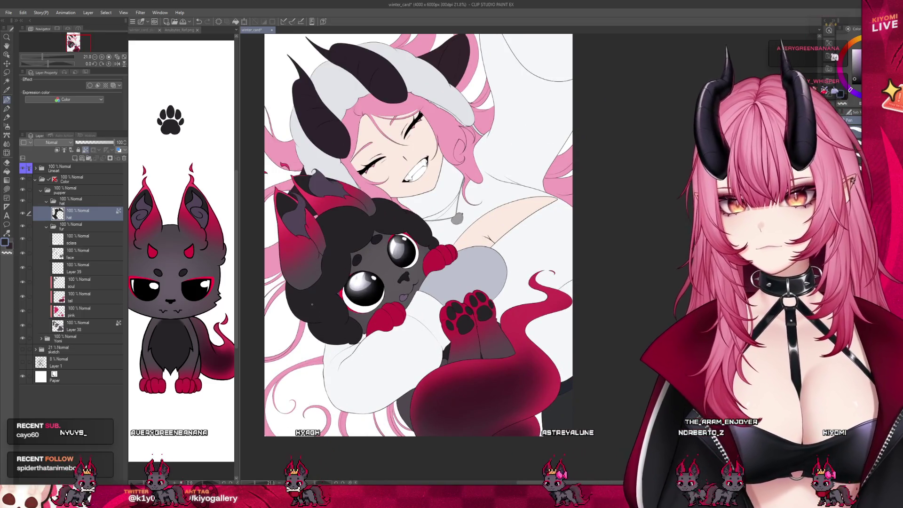
scroll(329, 277, "down", 2)
scroll(329, 278, "up", 1)
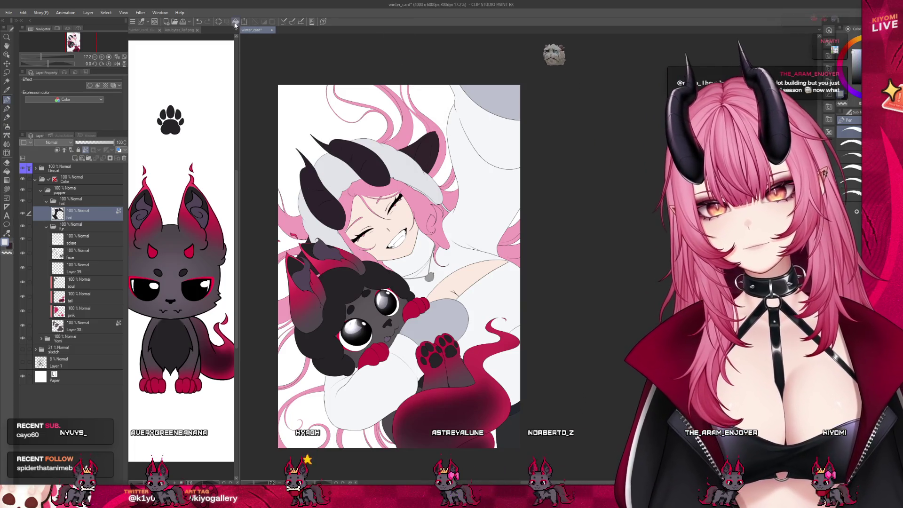
scroll(392, 267, "down", 2)
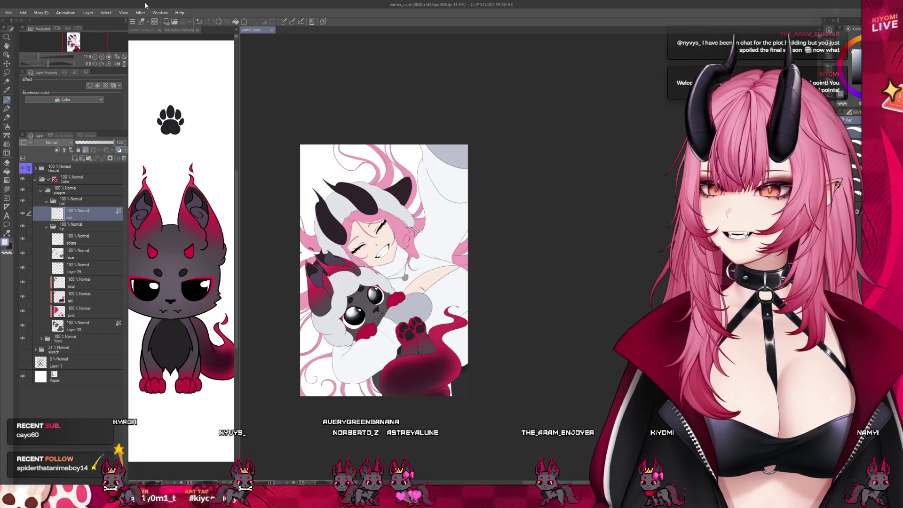
Step: Show winter_card_sketch.png in the left pane and widen the main illustration
left_click(148, 29)
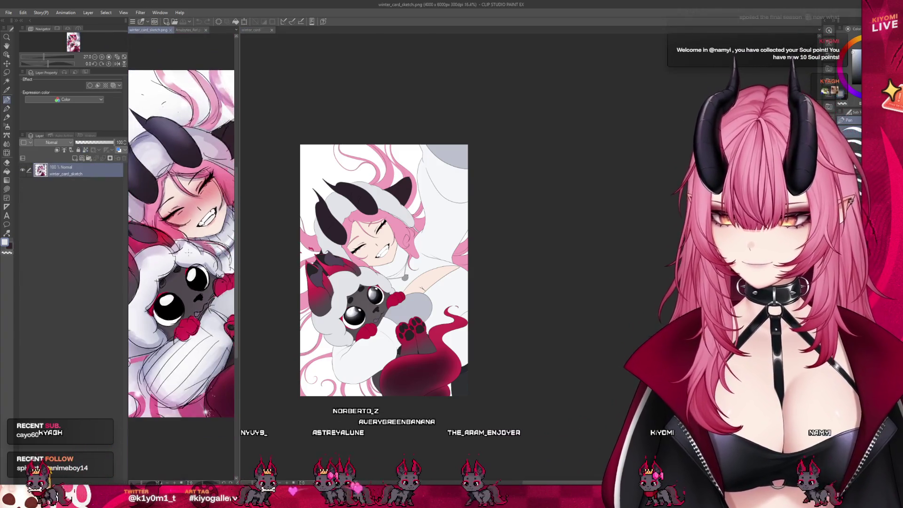
left_click(273, 375)
scroll(414, 309, "up", 1)
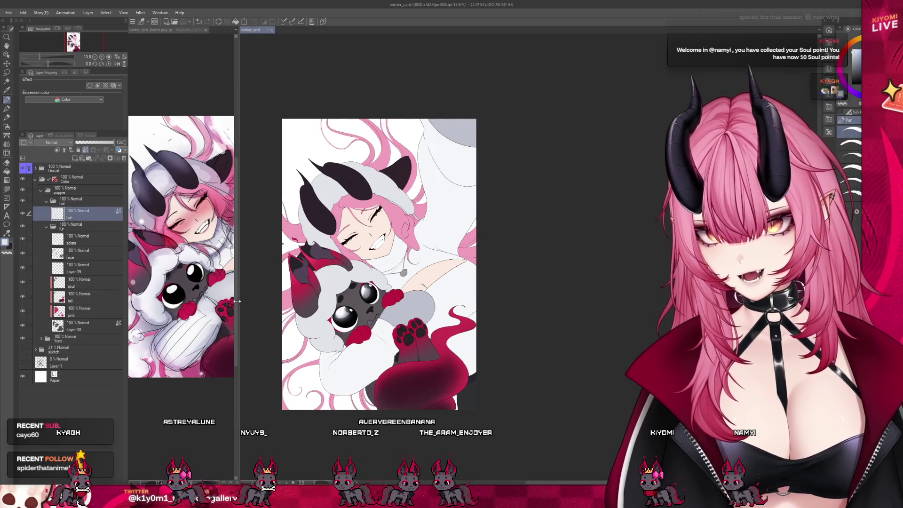
left_click_drag(239, 301, 128, 303)
Step: Collapse the fur, hat and pupper folders and select the Yomi folder
left_click(47, 225)
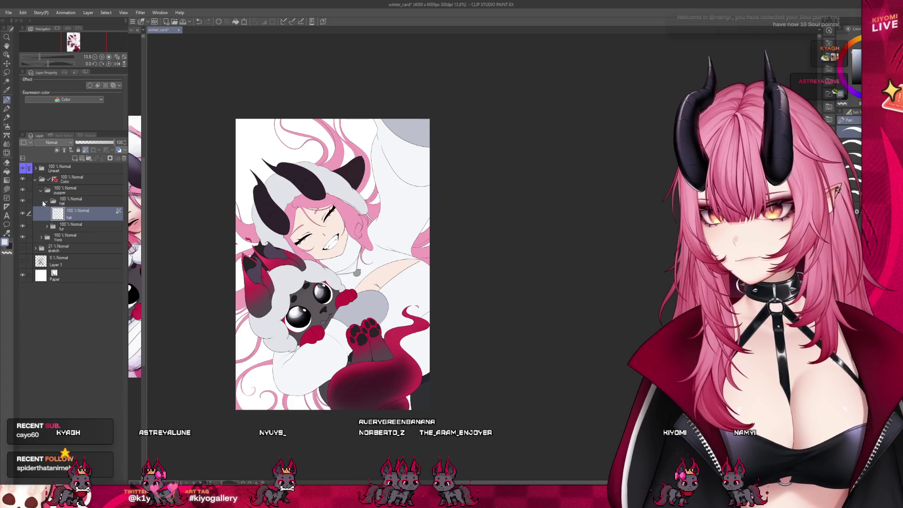
left_click(47, 201)
left_click(41, 190)
left_click(69, 193)
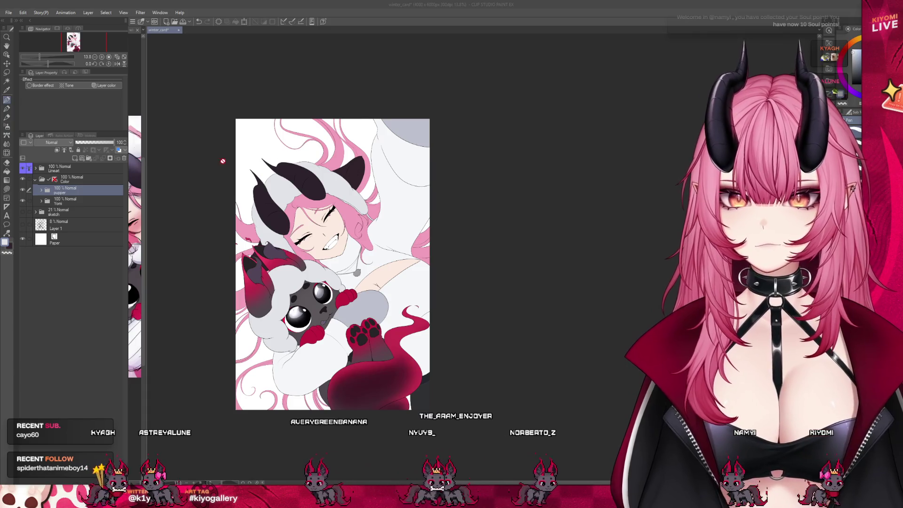
left_click(56, 201)
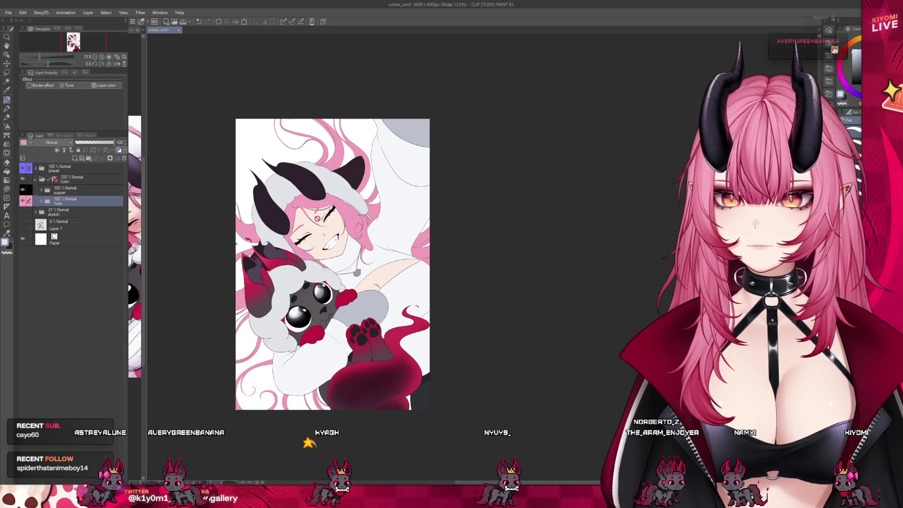
Step: Tag the Yomi folder pink and expand Yomi and its skin folder
left_click(76, 159)
left_click(41, 202)
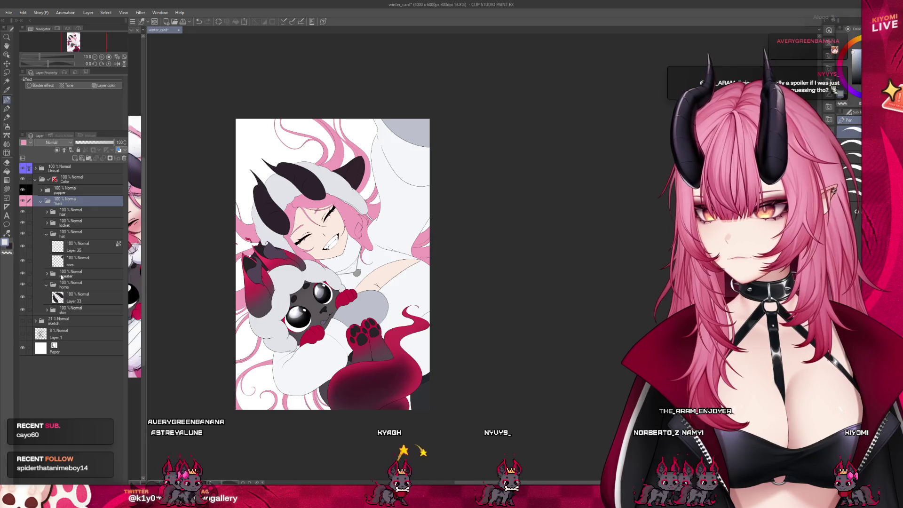
left_click(42, 311)
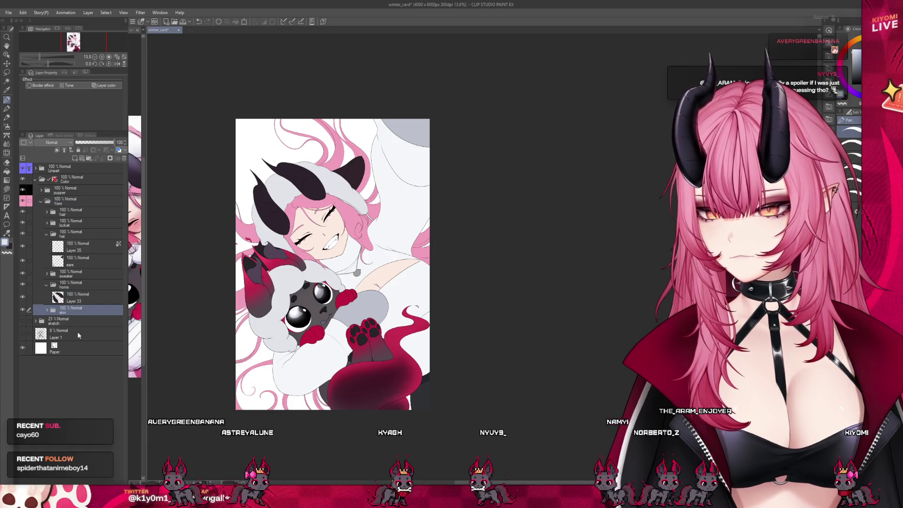
left_click(46, 311)
left_click(82, 337)
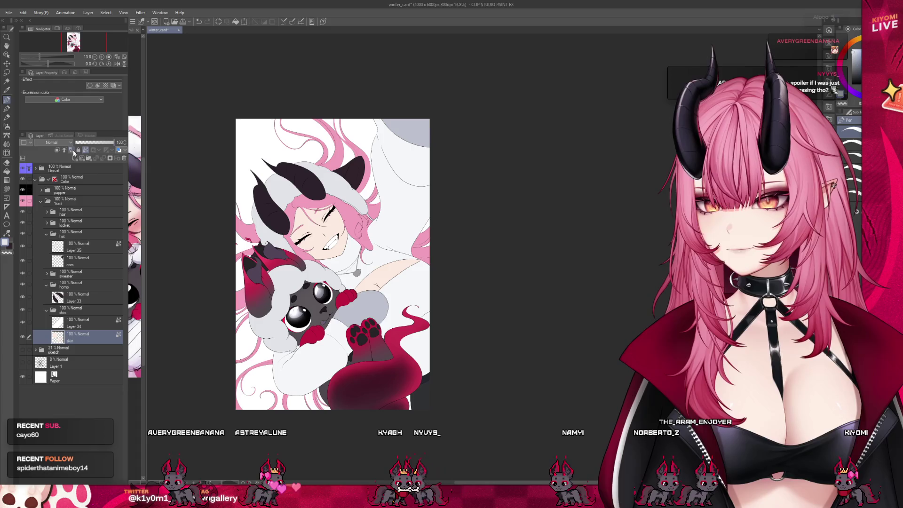
Step: Add a new empty layer above Layer 34, between teeth and skin
left_click(86, 323)
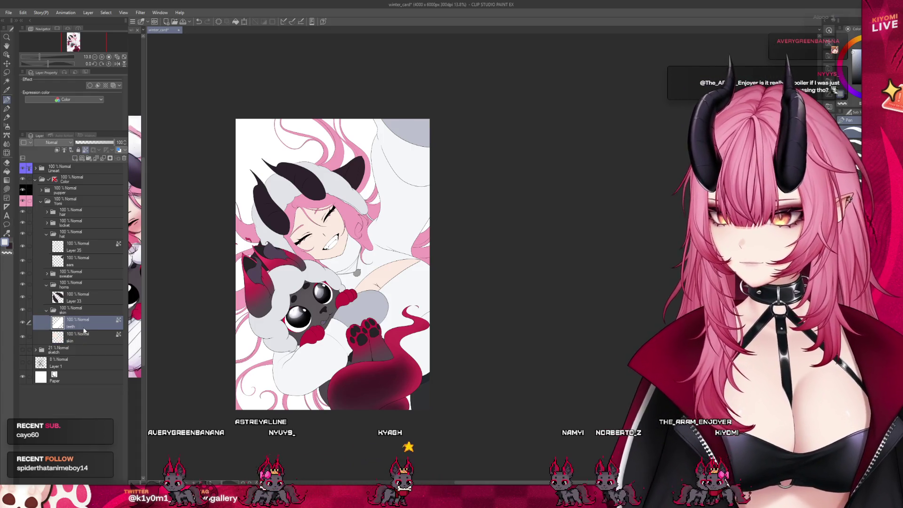
key("ctrl+shift+n")
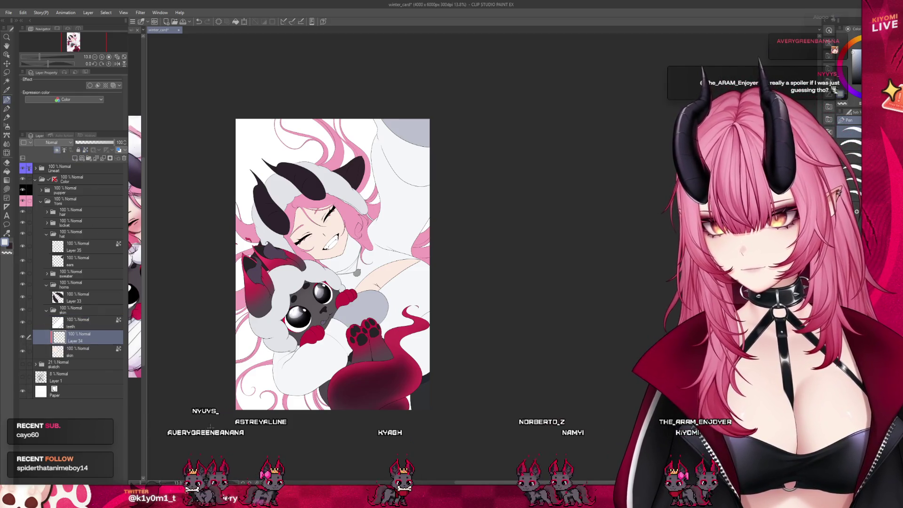
key("^")
scroll(332, 264, "up", 5)
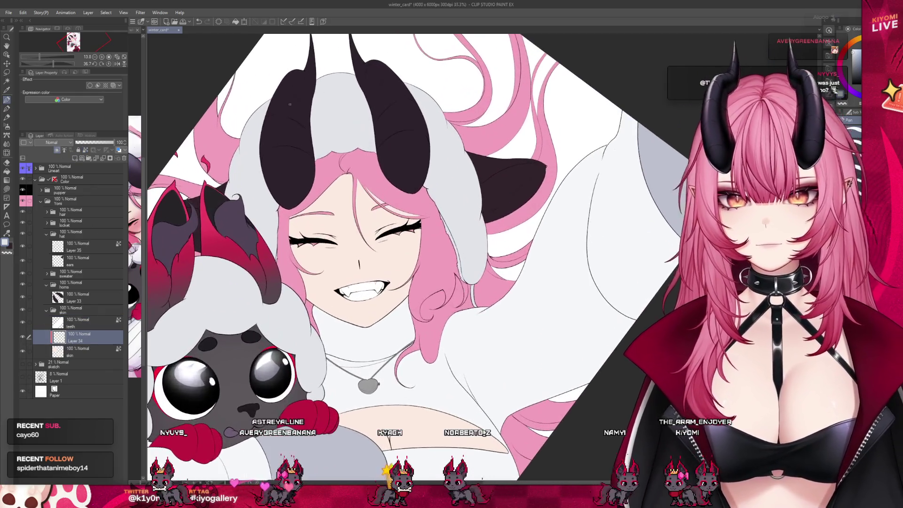
Step: Turn on the symmetry ruler and airbrush soft pink blush on both cheeks
left_click(54, 180)
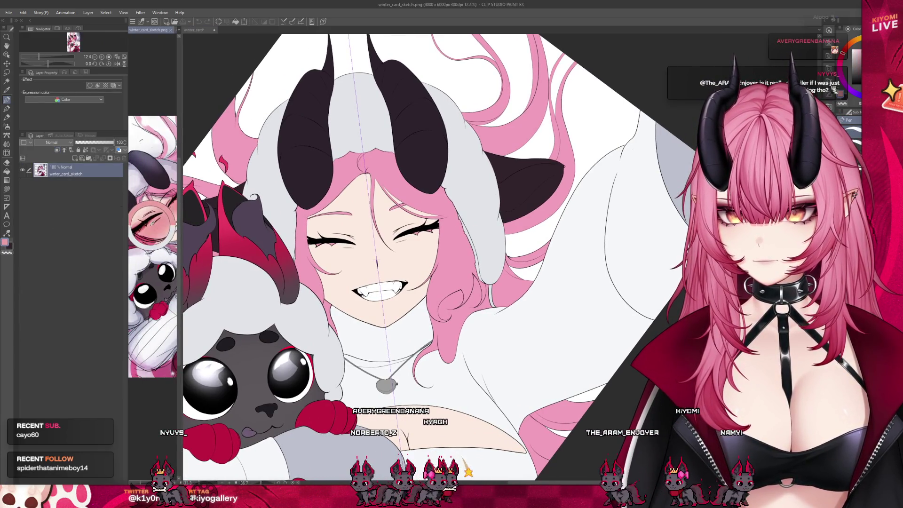
key("ctrl+Tab")
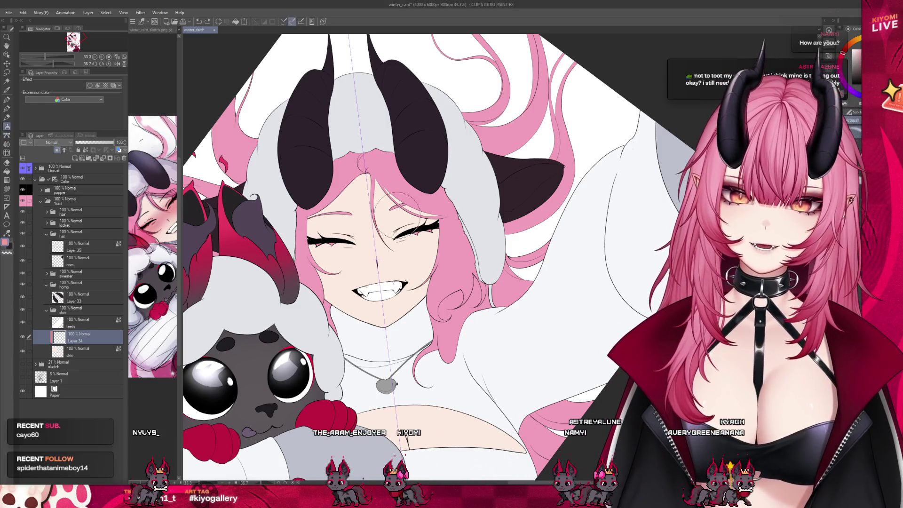
mouse_move(342, 251)
left_mouse_down()
mouse_move(405, 250)
mouse_move(320, 256)
mouse_move(329, 259)
left_mouse_up()
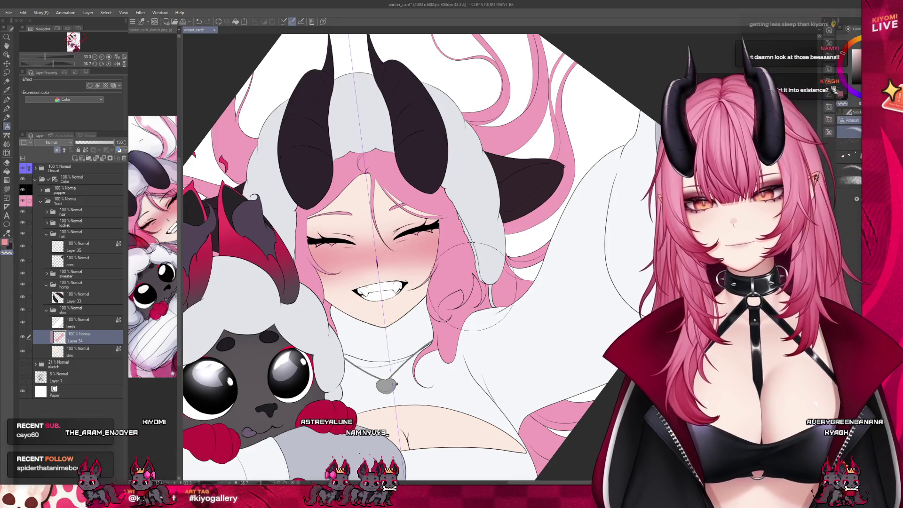
Step: Airbrush pink shading along the lower chest skin in the sweater cutout, then shrink the brush
scroll(446, 426, "down", 4)
scroll(445, 425, "up", 5)
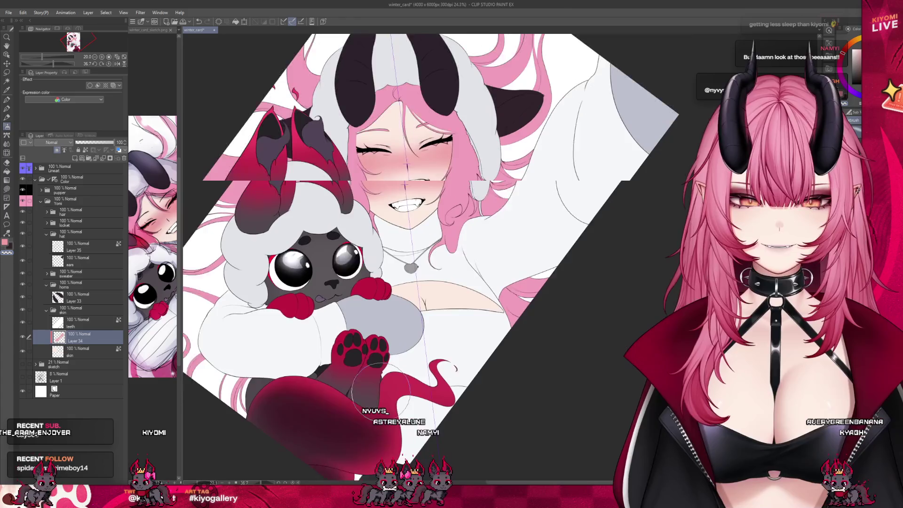
scroll(460, 357, "up", 1)
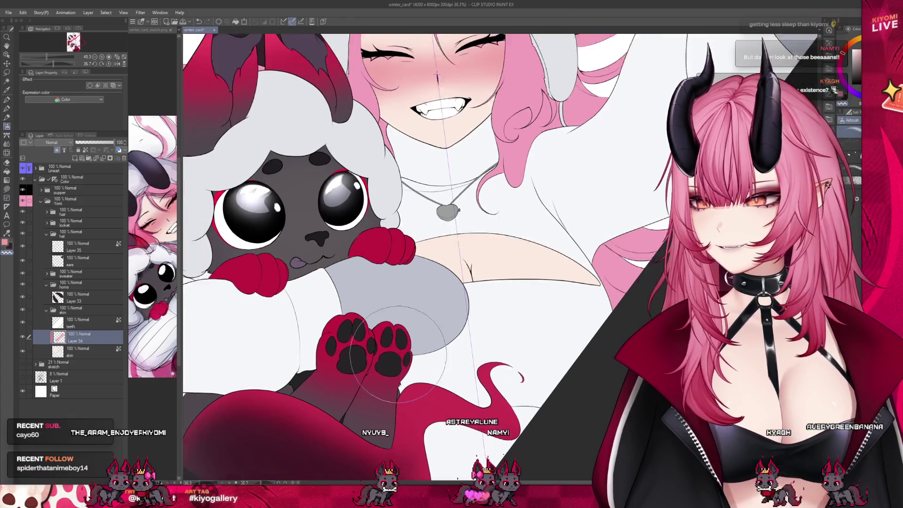
left_click_drag(461, 292, 541, 278)
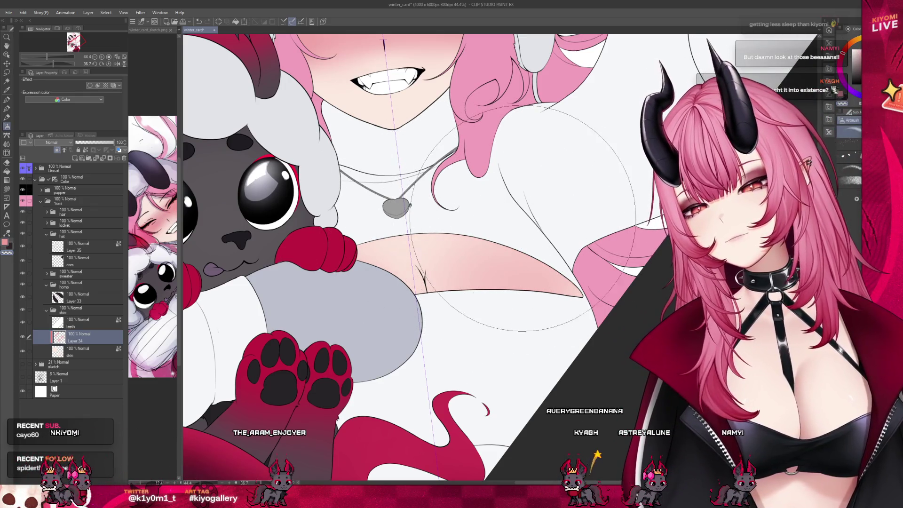
key("[")
key("[")
key("[")
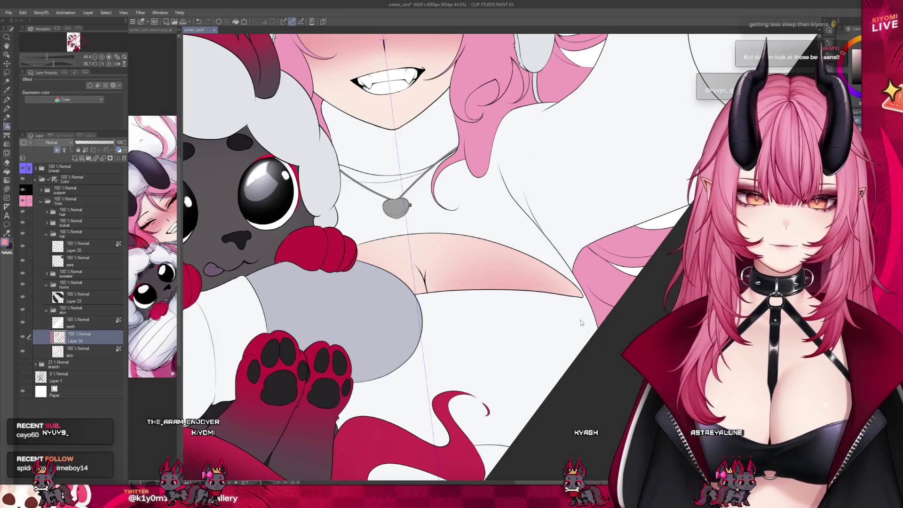
scroll(593, 275, "down", 4)
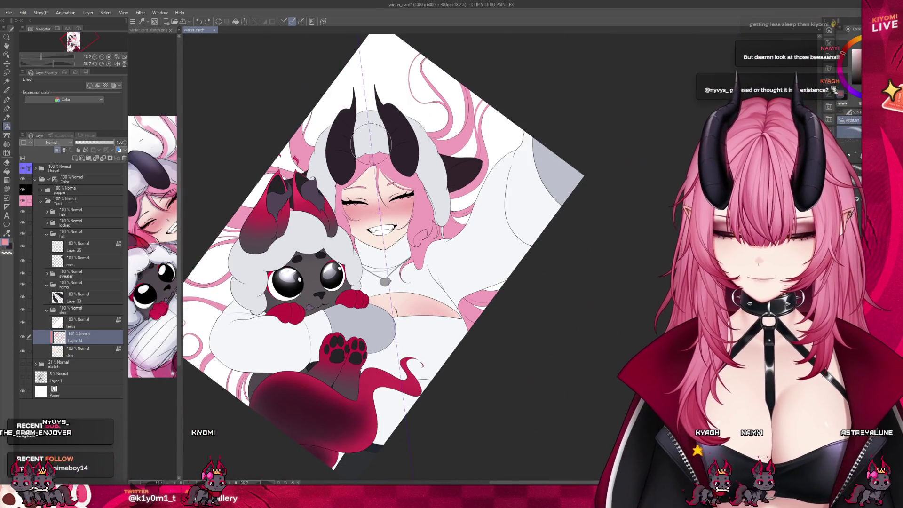
scroll(383, 141, "up", 5)
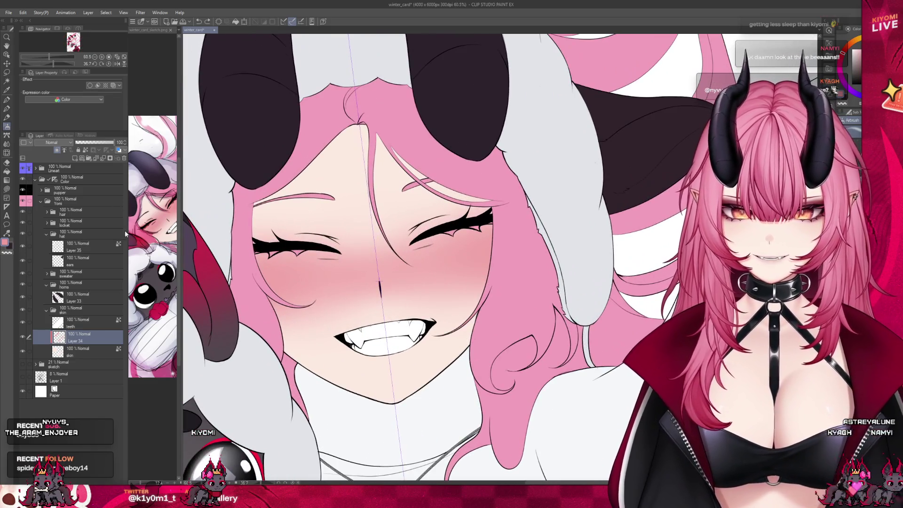
Step: Compare with the colour sketch and add a blush layer below Layer 34, above skin
left_click(136, 230)
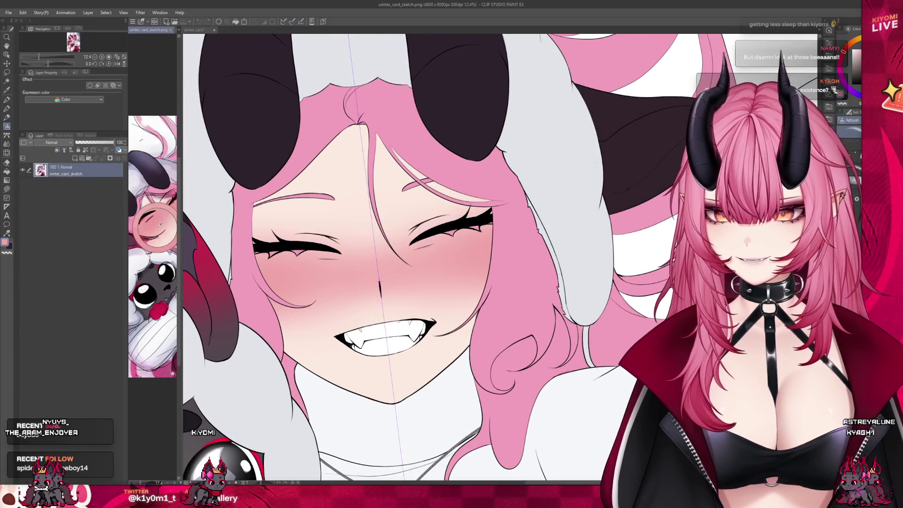
key("ctrl+Tab")
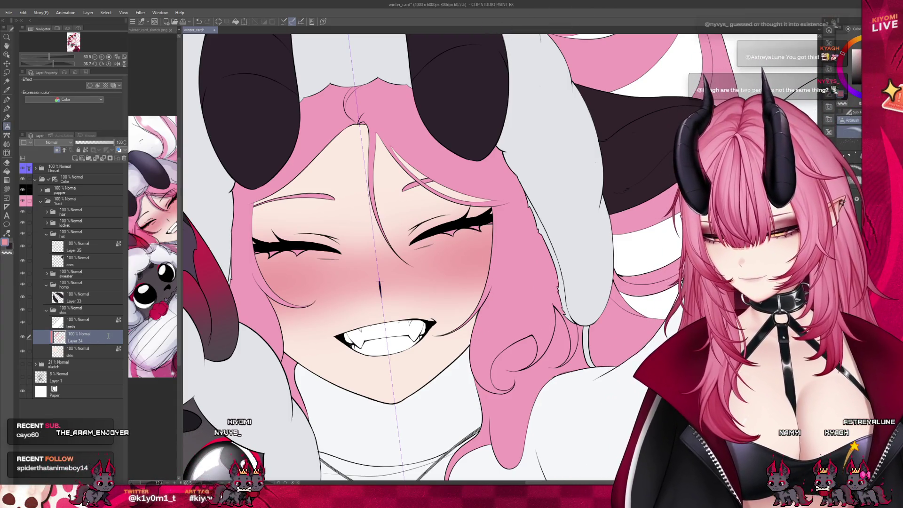
key("ctrl+z")
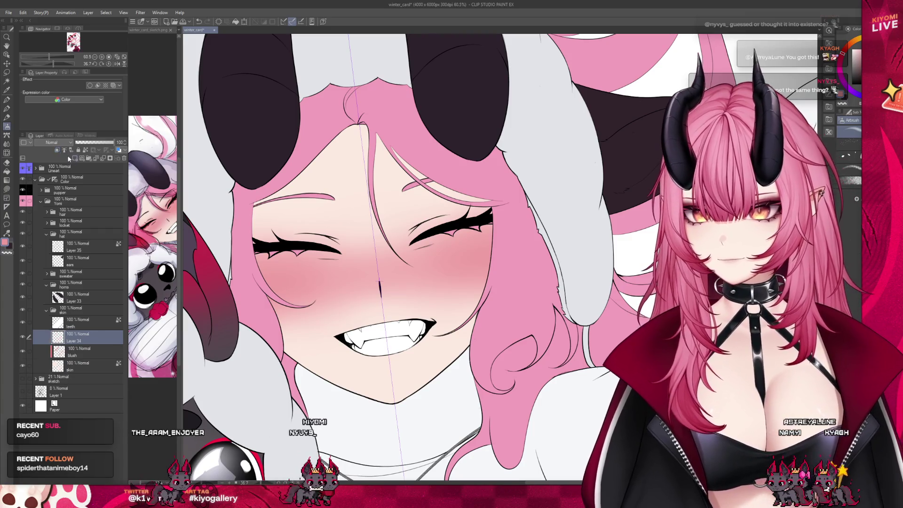
key("ctrl+Tab")
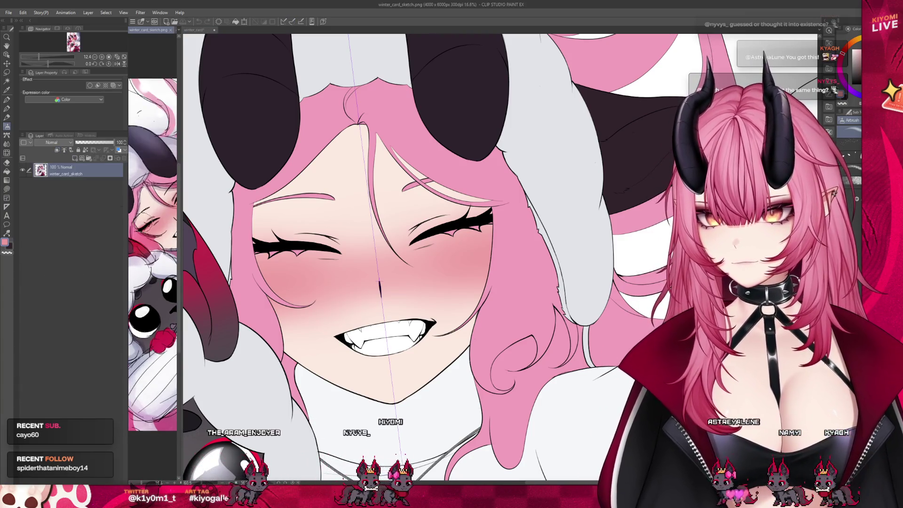
key("ctrl+Tab")
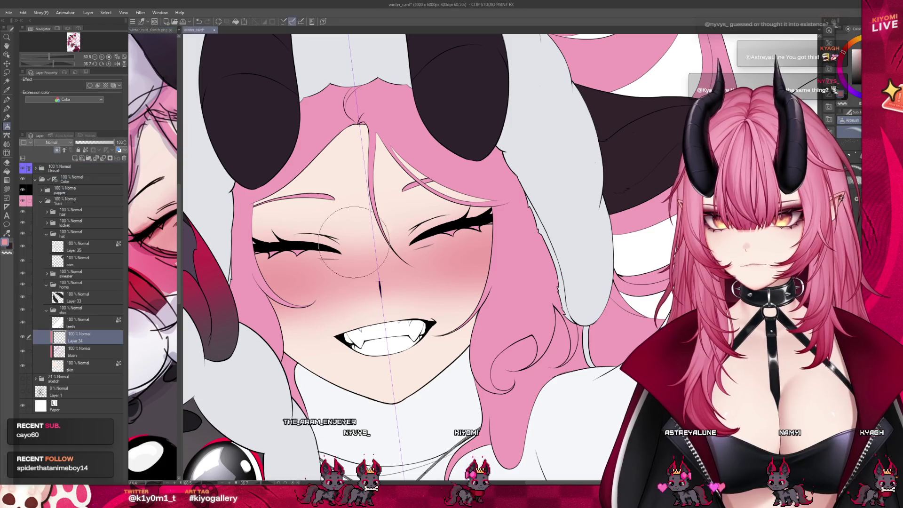